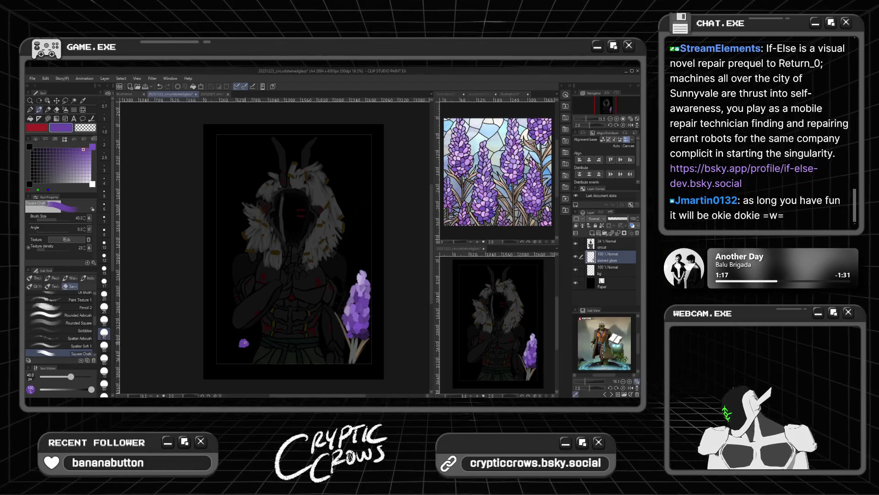
Widen the lower-left flower with light, dark blue-purple and medium purple chalk dabs
left_click(90, 152)
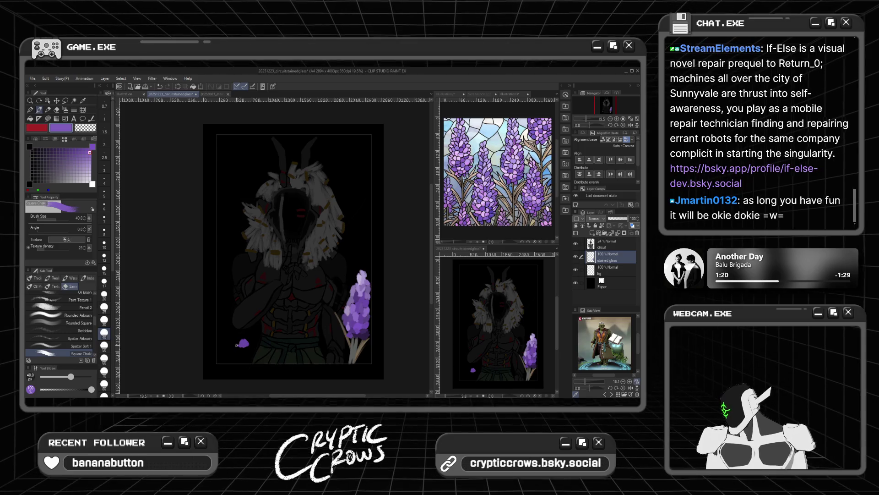
left_click_drag(244, 342, 233, 342)
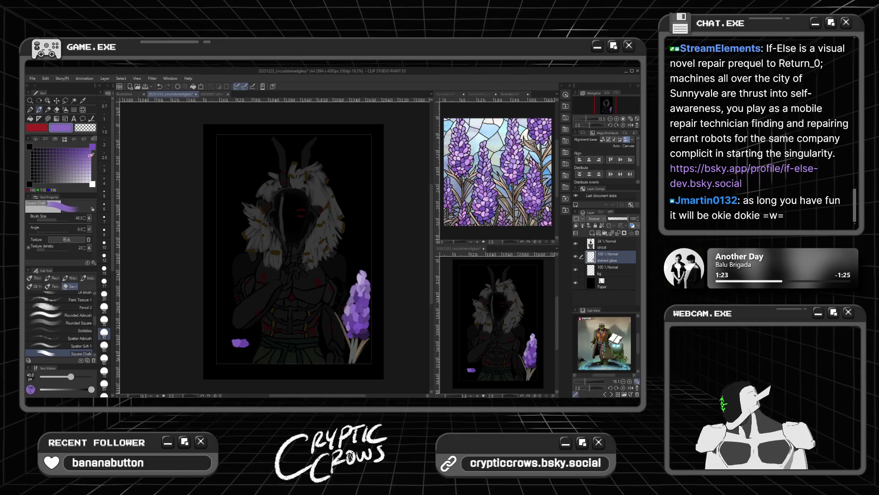
left_click(57, 150)
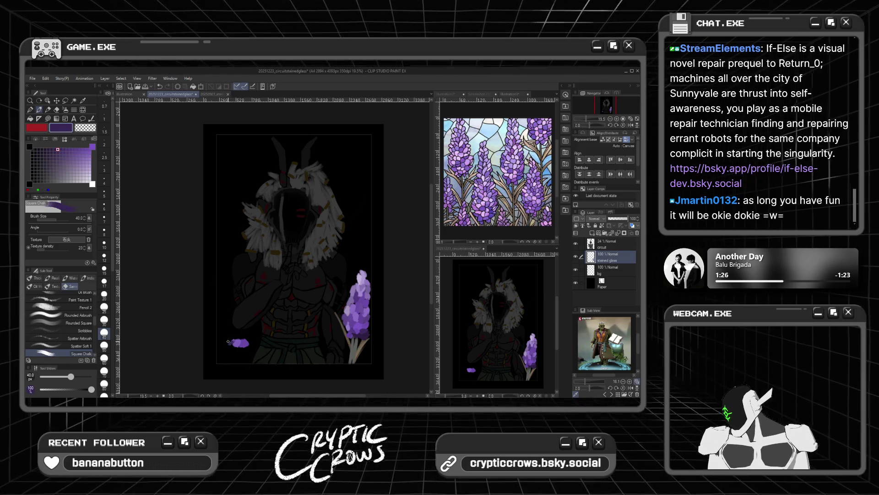
left_click_drag(240, 342, 225, 342)
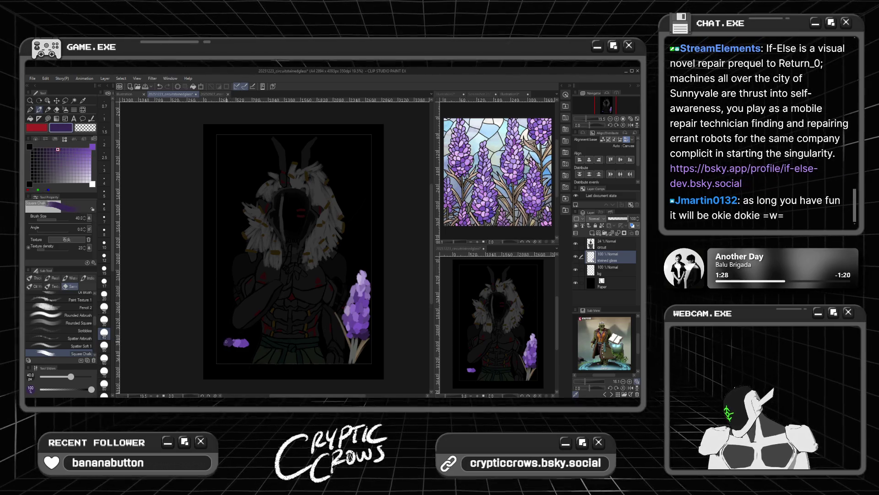
left_click(67, 150)
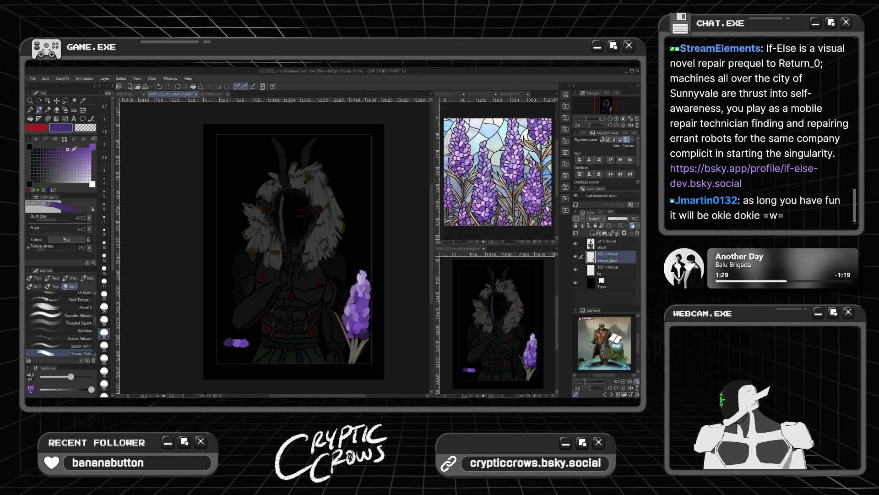
left_click_drag(247, 342, 250, 341)
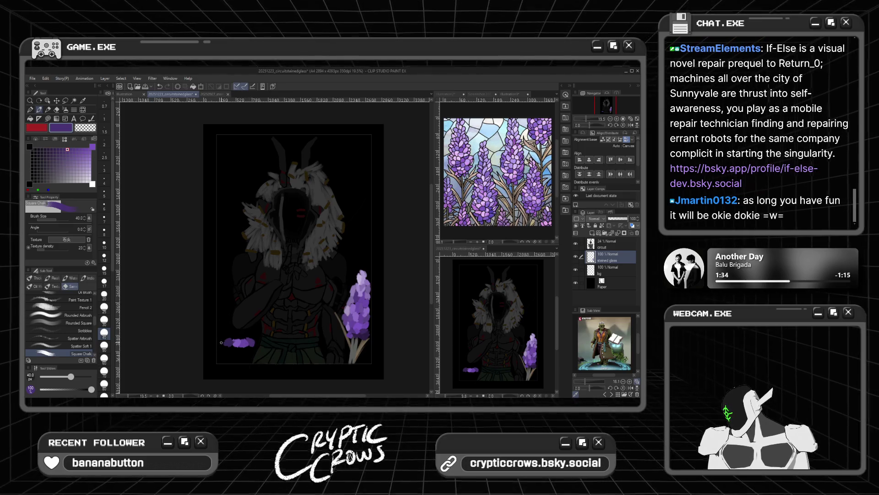
Add lighter lavender patches to the flower, undoing one highlight stroke
left_click_drag(84, 174, 90, 165)
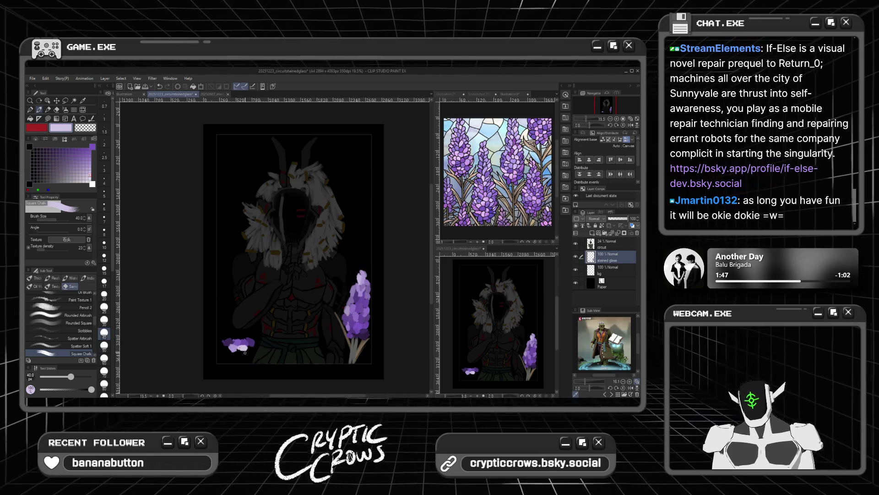
key("ctrl+z")
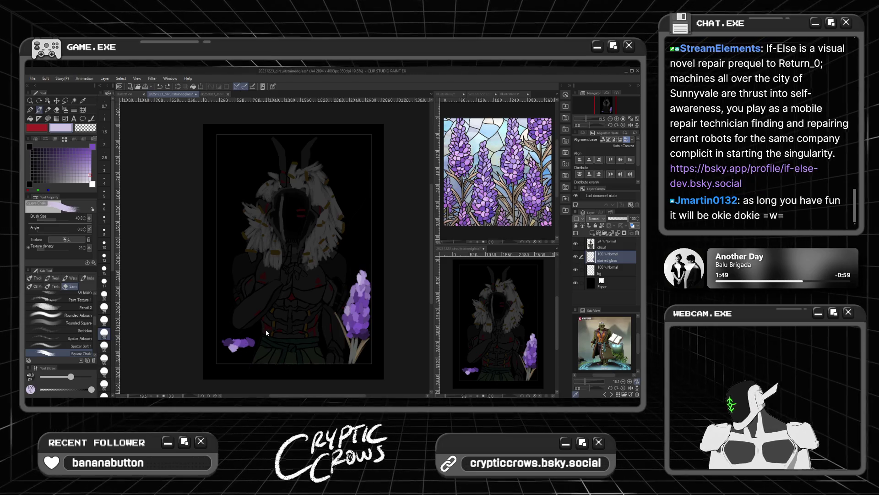
left_click(90, 163)
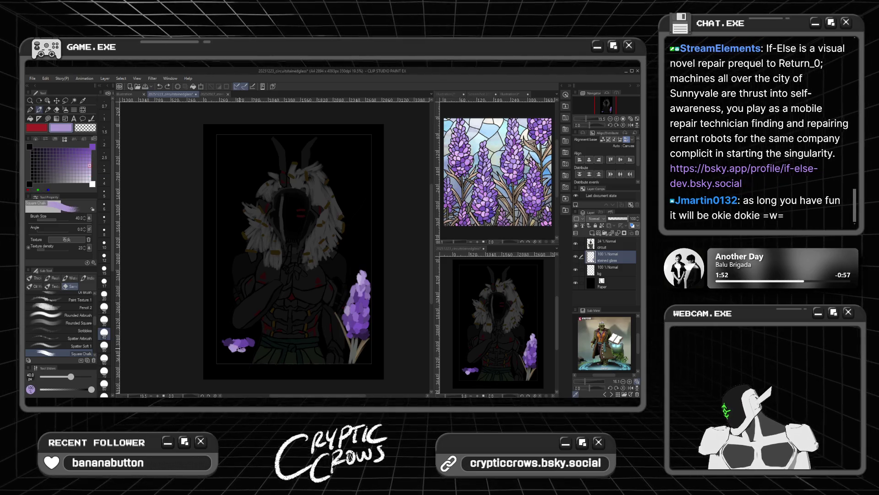
left_click_drag(231, 347, 249, 344)
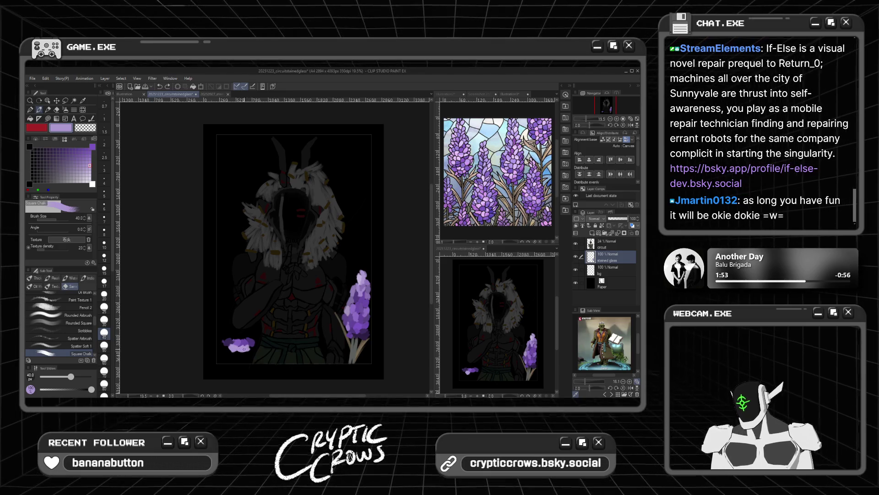
Sample a saturated purple and extend the flower slightly to the left in lighter purple
left_click(73, 149)
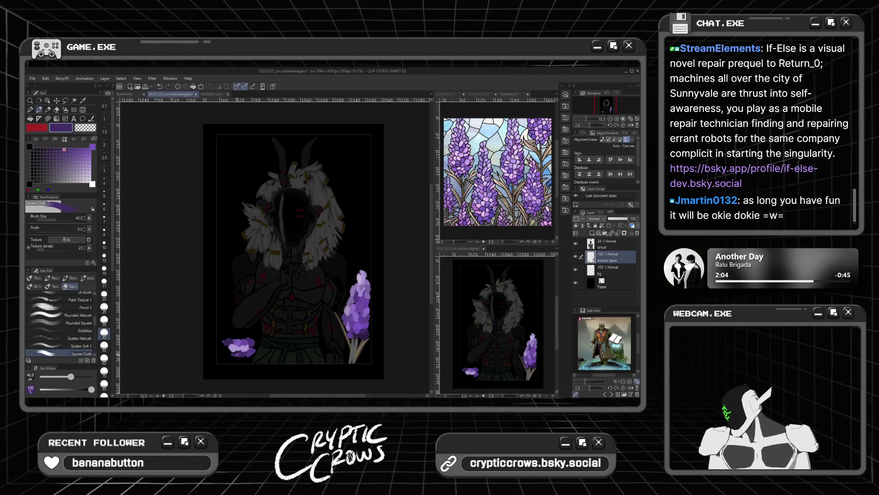
left_click(227, 353, "alt")
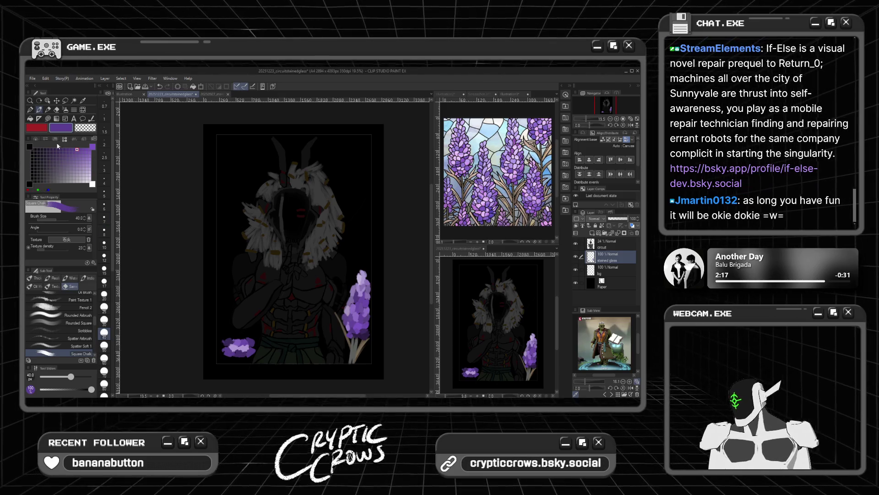
left_click(84, 155)
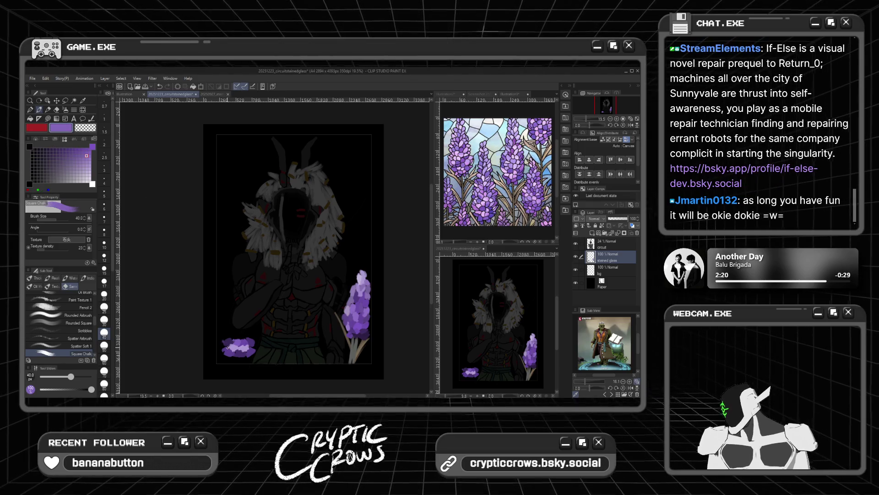
left_click_drag(225, 341, 222, 345)
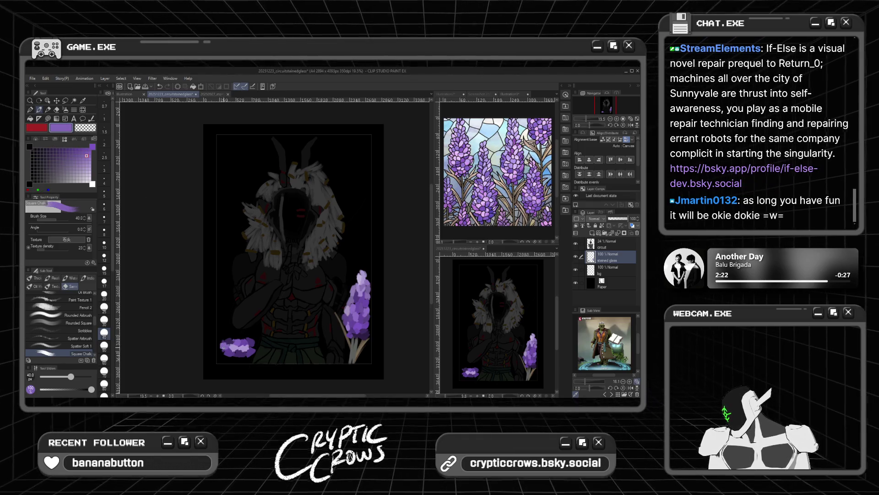
Dab darker purple on top of the flower and pick further medium purple shades
left_click(90, 165)
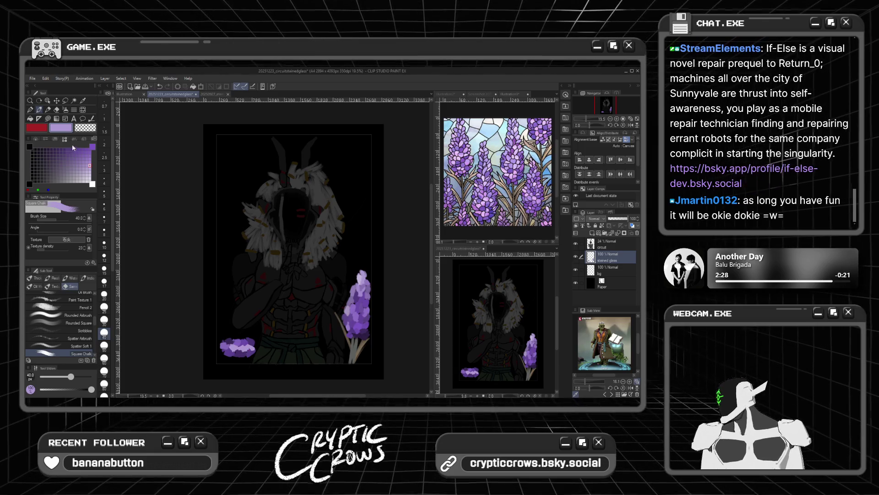
left_click(240, 342, "alt")
left_click_drag(240, 342, 244, 333)
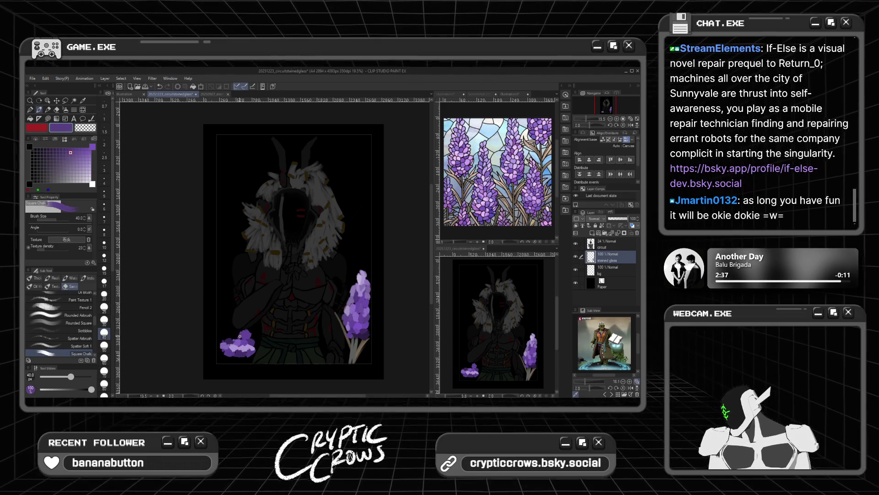
left_click(236, 332, "alt")
left_click(77, 152)
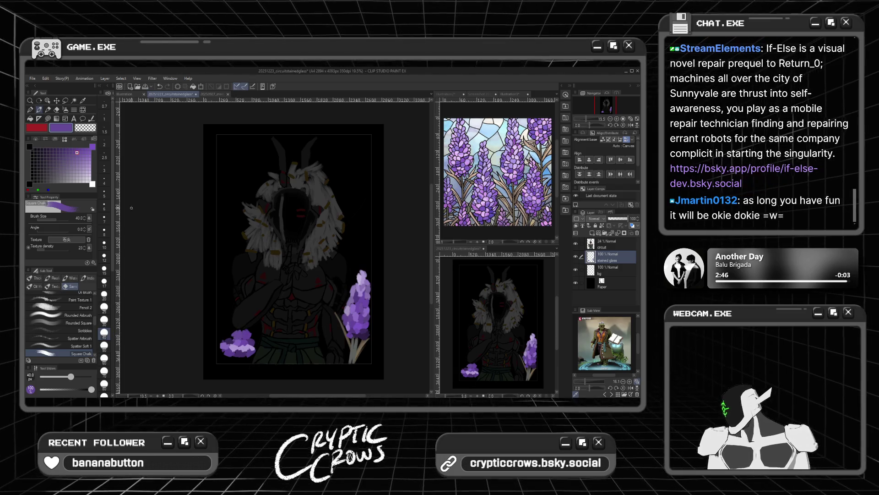
left_click(232, 338, "alt")
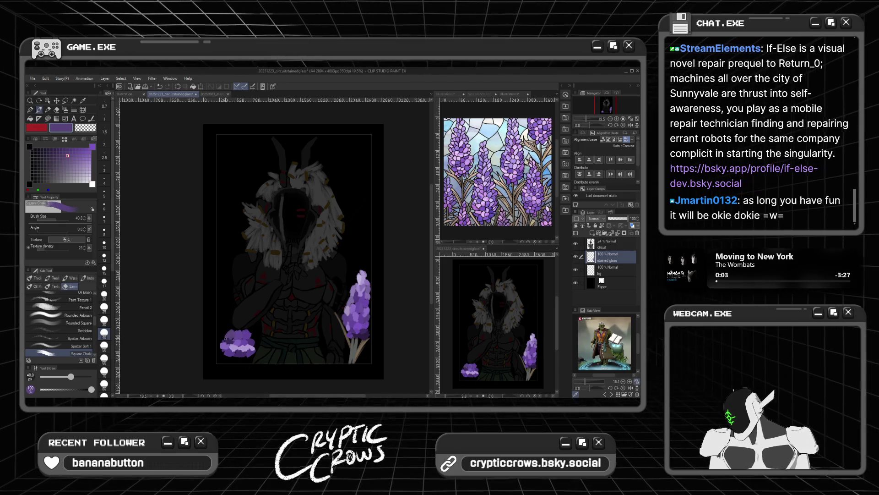
Sample three lavender tones from the flower and adjust to a brighter purple
left_click(225, 335, "alt")
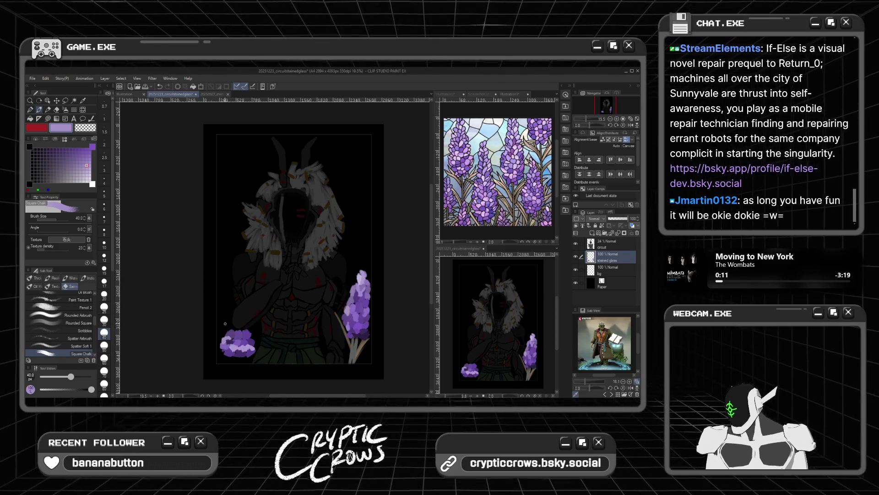
left_click(223, 332, "alt")
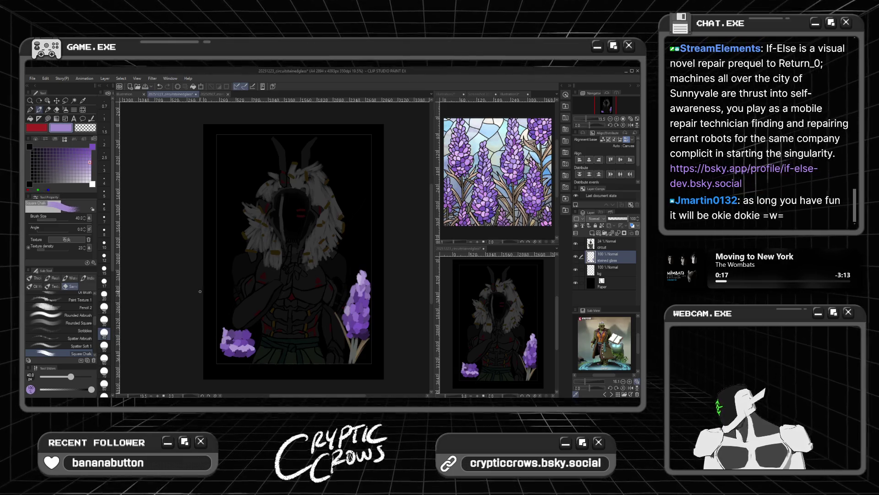
left_click(229, 329, "alt")
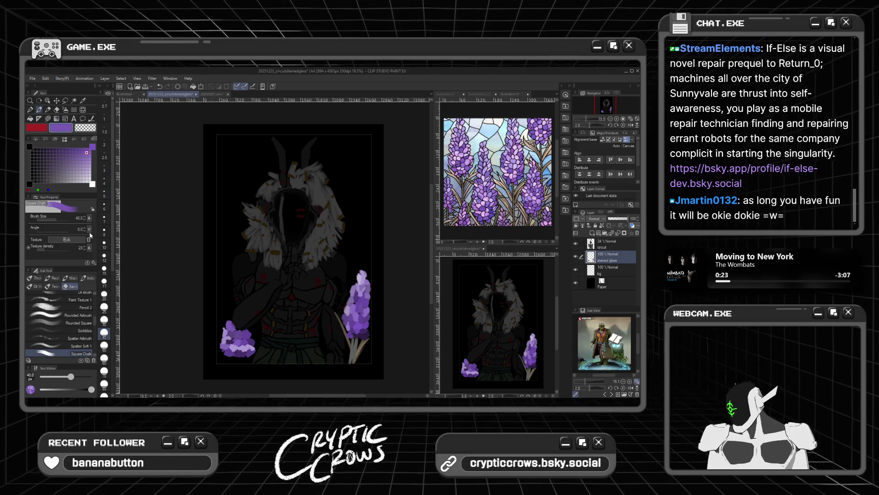
left_click(74, 150)
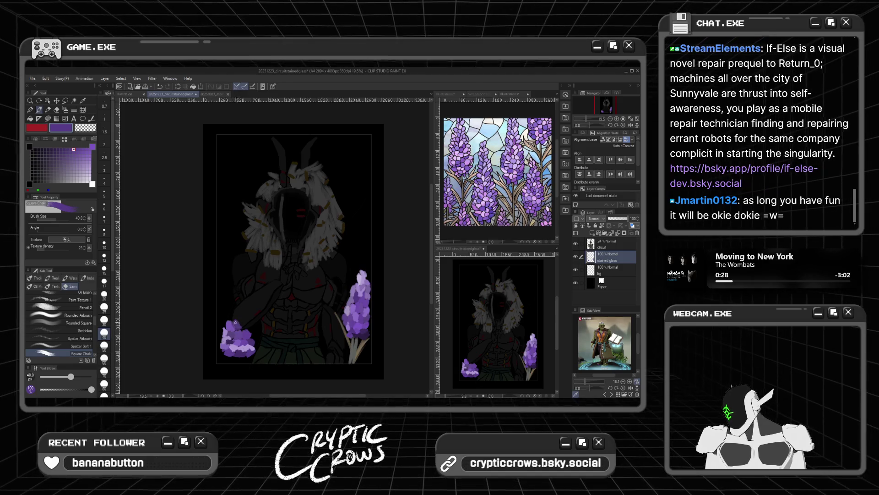
left_click(83, 152)
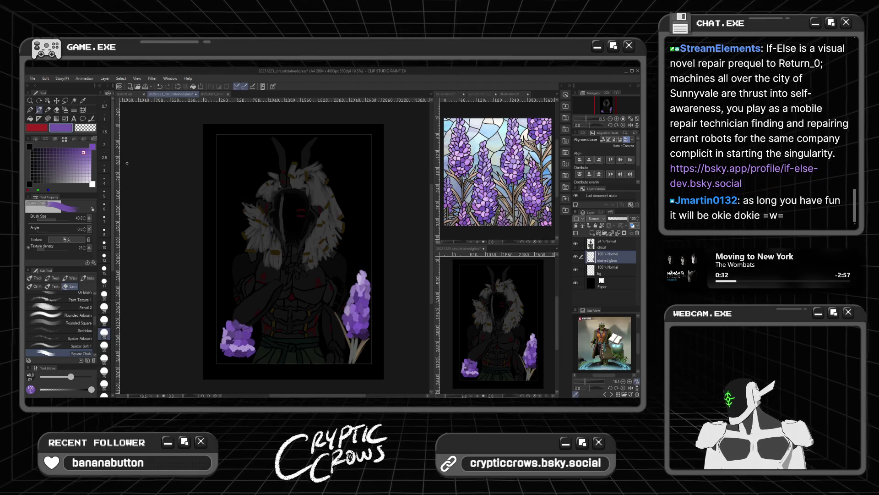
left_click(510, 204)
In Illustration3, add a short grey-brown stem below the left flower
left_click(513, 197, "alt")
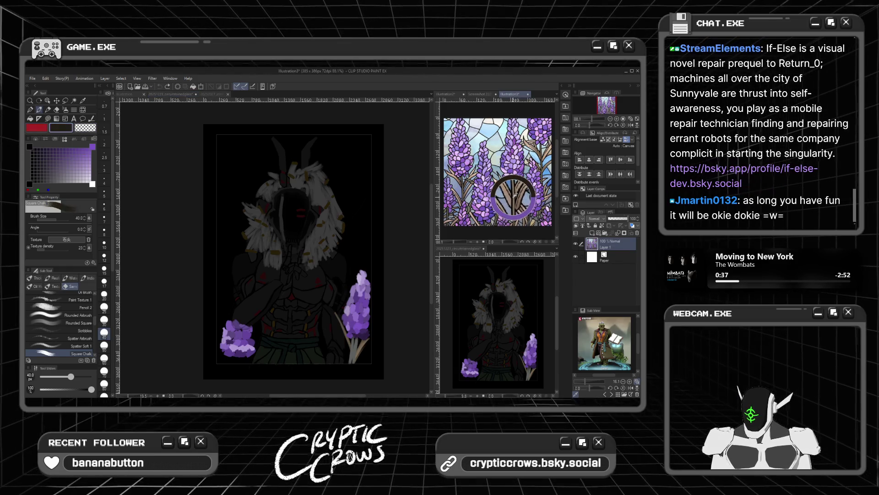
left_click(233, 362)
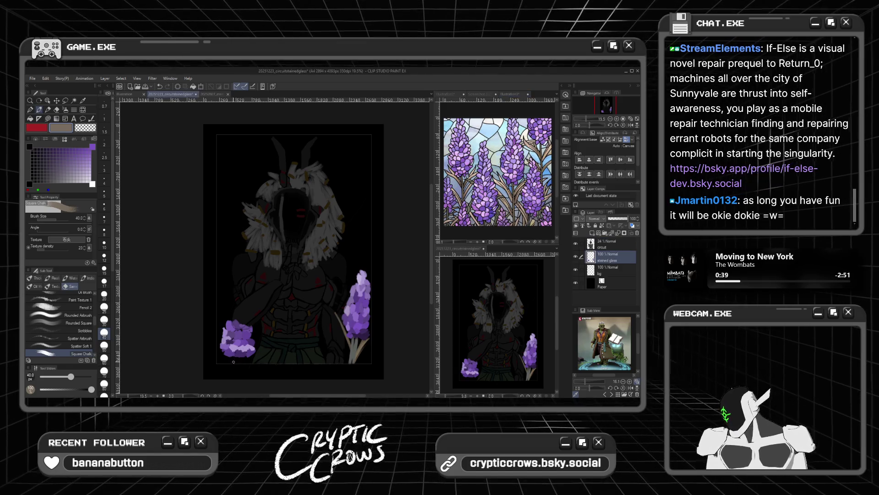
left_click_drag(234, 362, 234, 367)
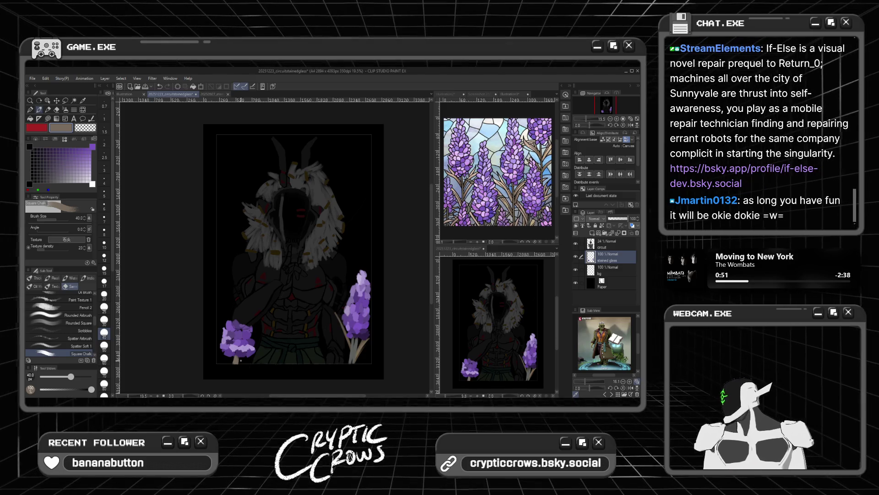
Try dark, muted and sampled purples before settling on a lighter lavender colour
left_click(81, 149)
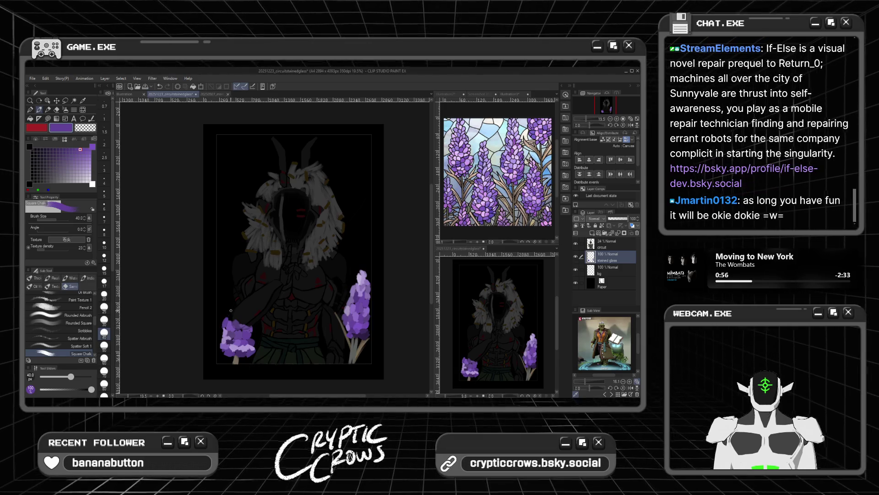
left_click(228, 319, "alt")
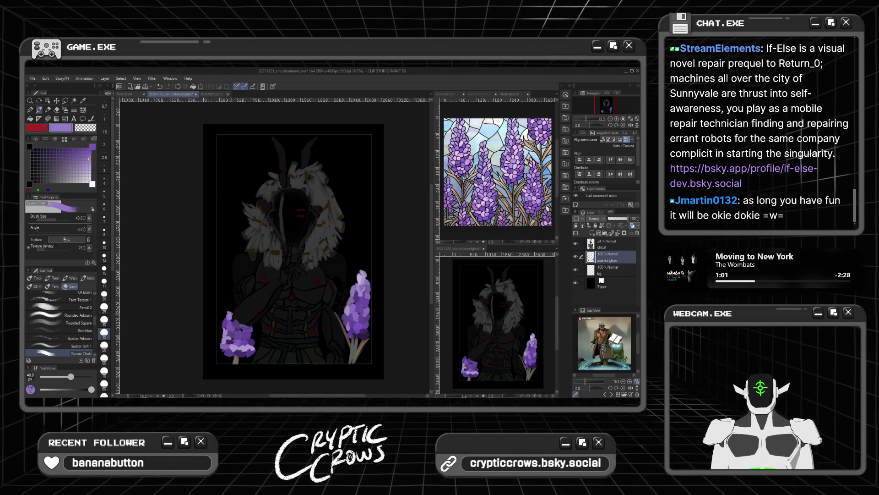
left_click(232, 307, "alt")
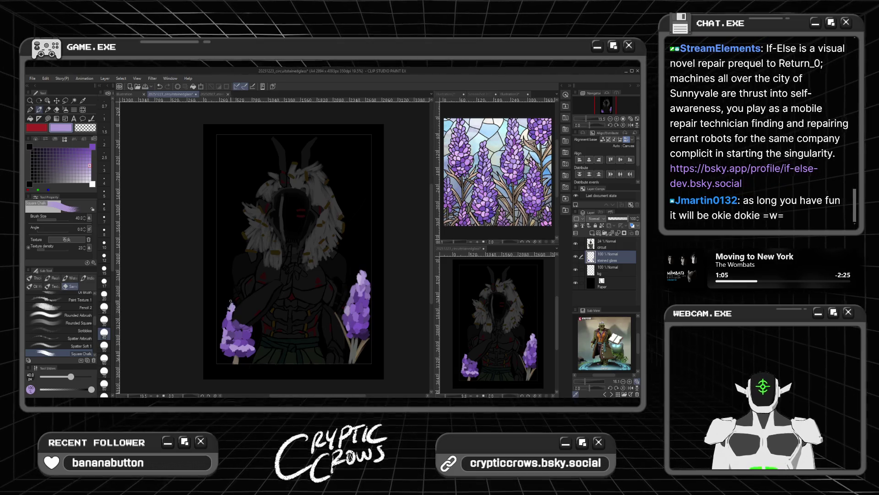
left_click(224, 313, "alt")
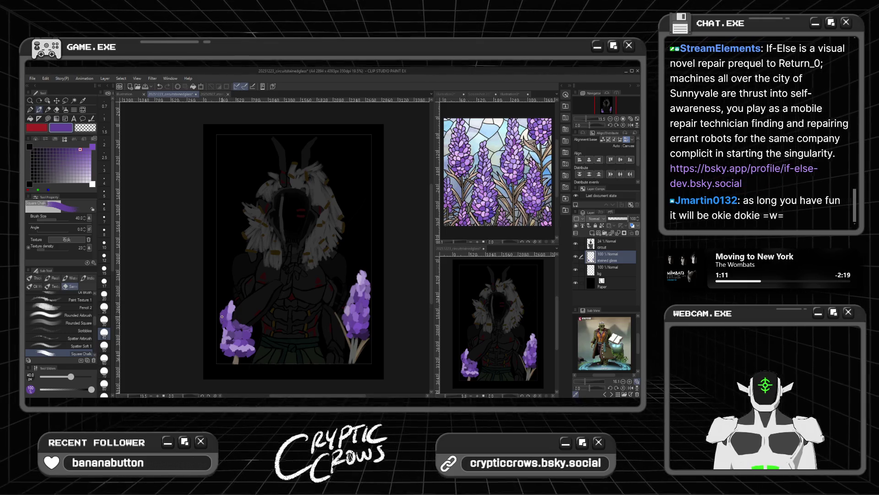
left_click(222, 316, "alt")
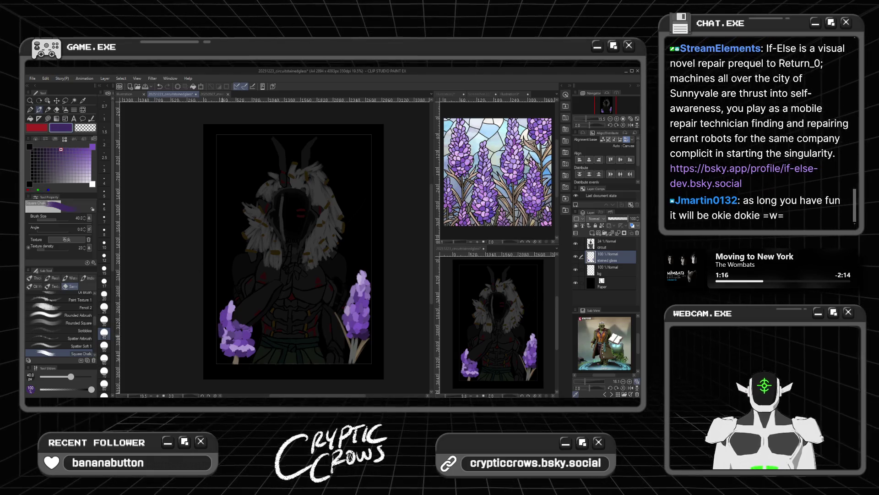
left_click(71, 165)
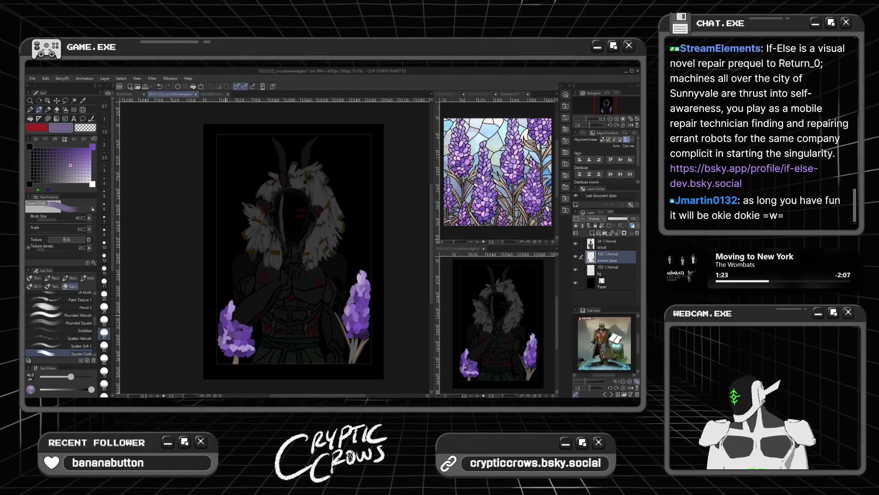
left_click(83, 149)
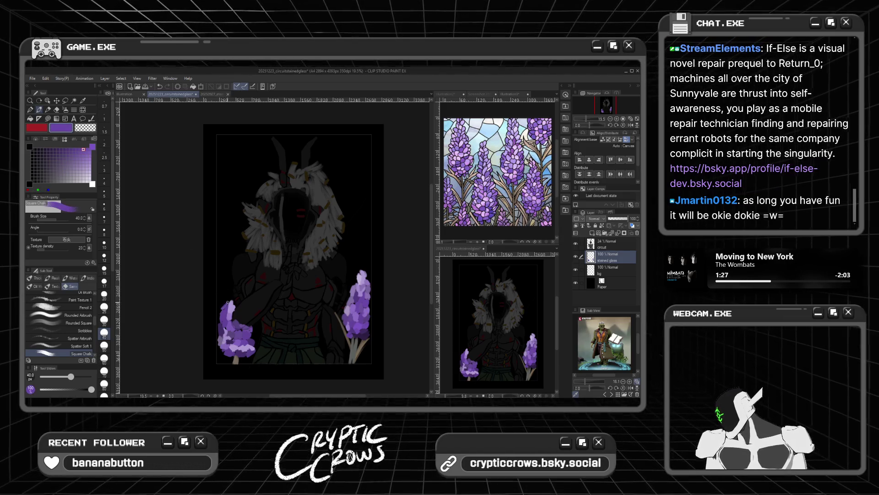
left_click(90, 156)
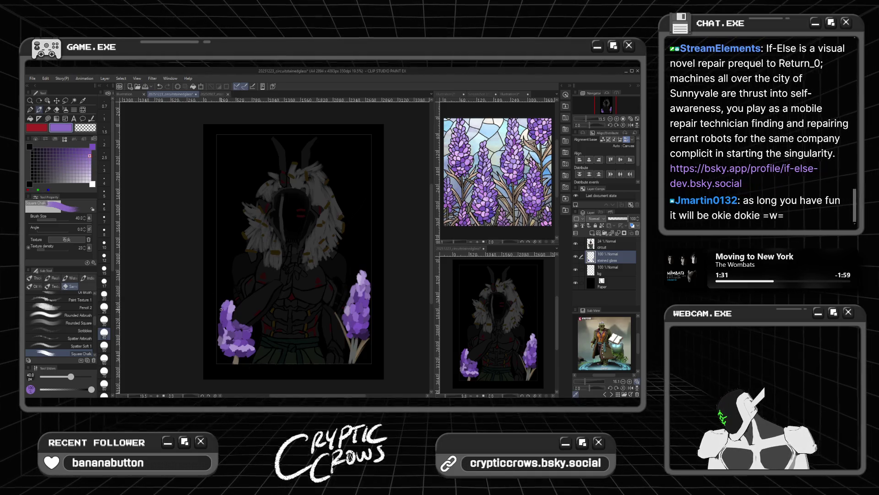
left_click(89, 165)
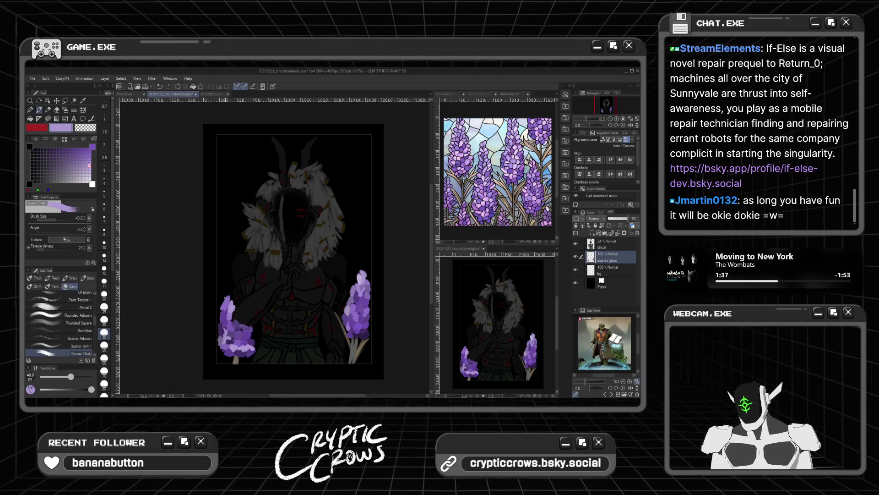
Extend the left lavender spike upward with medium purple blooms
left_click_drag(223, 294, 228, 293)
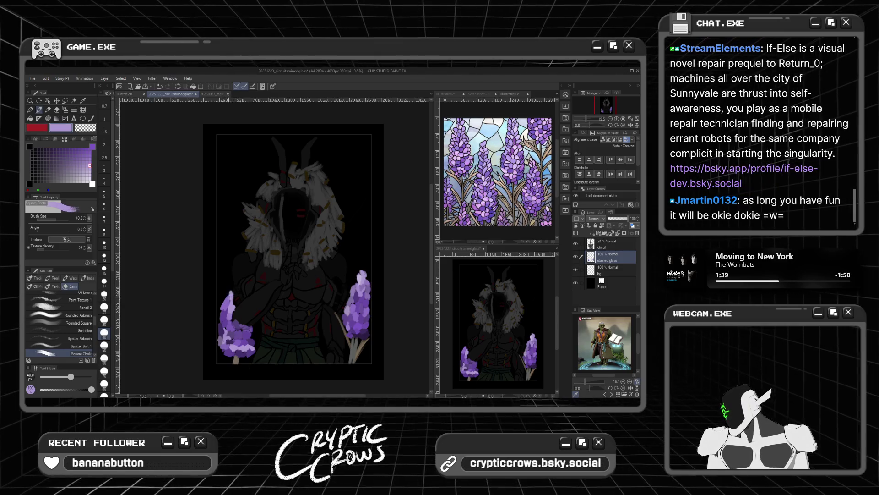
left_click(80, 153)
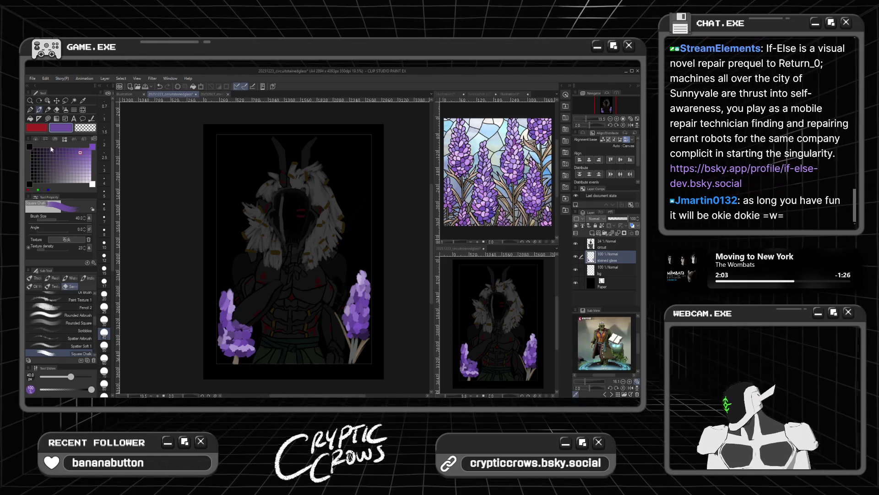
left_click(237, 360, "alt")
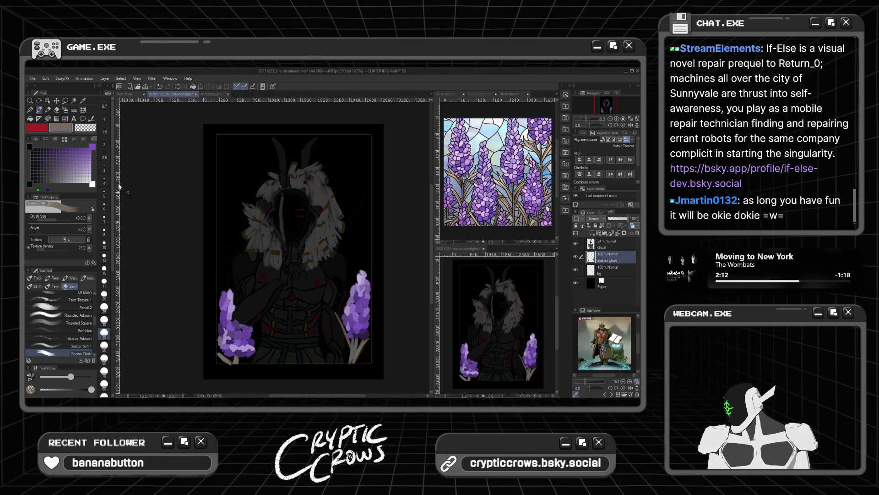
left_click(89, 148)
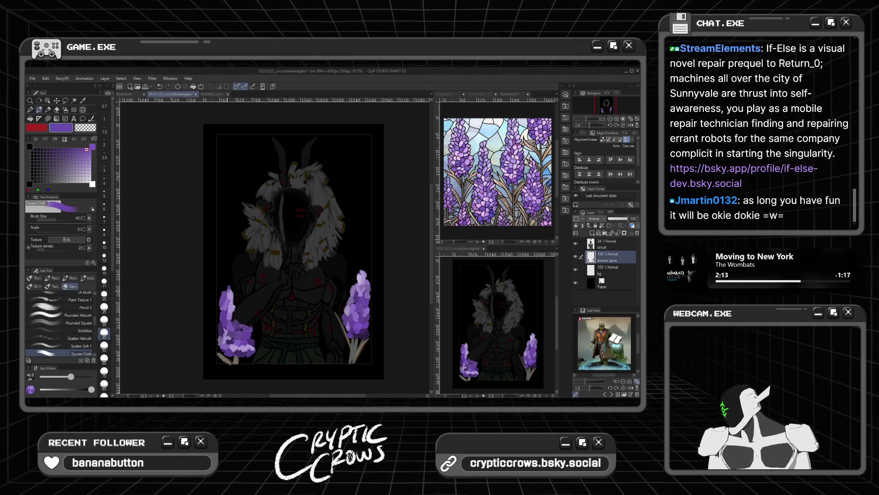
left_click_drag(225, 287, 230, 285)
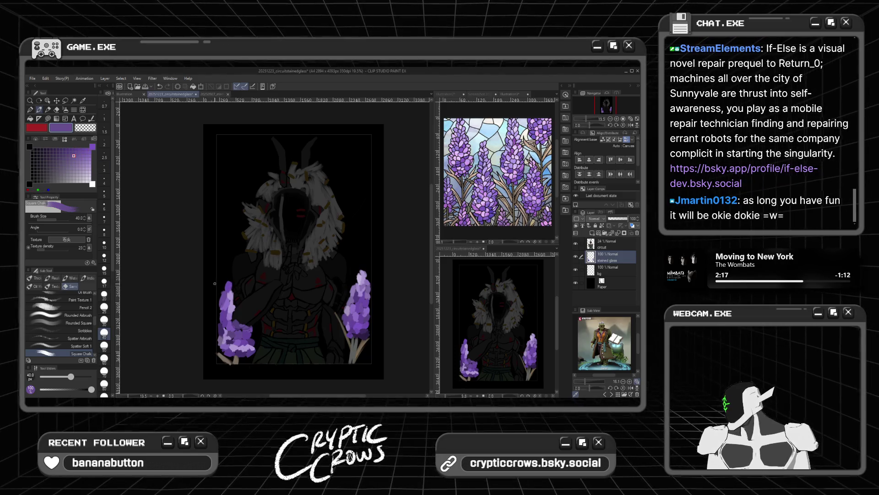
left_click_drag(223, 284, 225, 278)
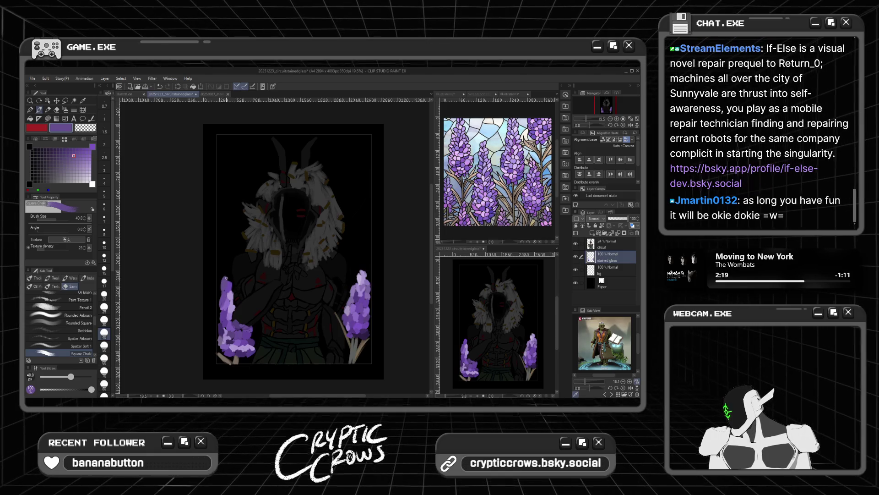
Sample the grey-brown stem colour and paint a thin stem above the right flower
left_click(83, 158)
left_click(86, 168)
left_click(89, 172)
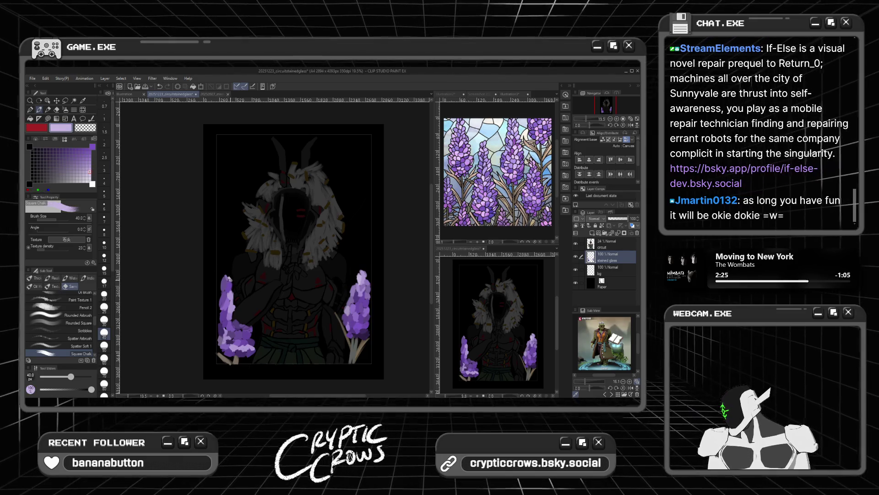
left_click(90, 158)
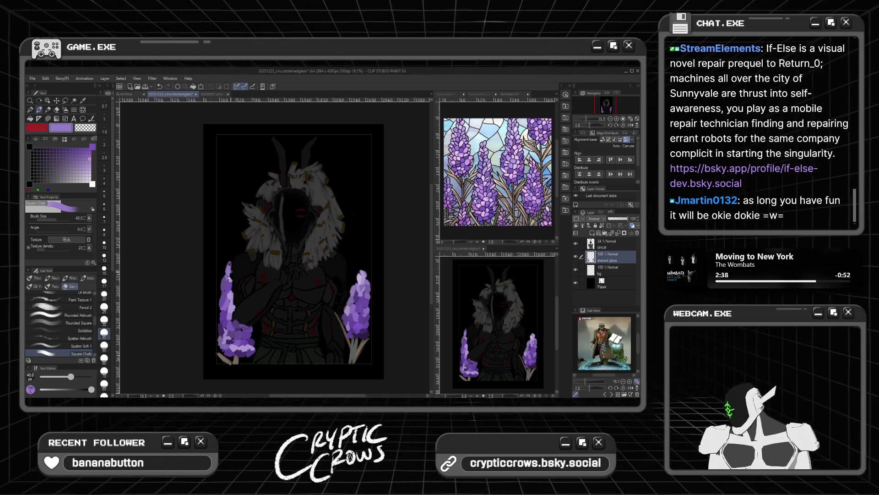
left_click(238, 362, "alt")
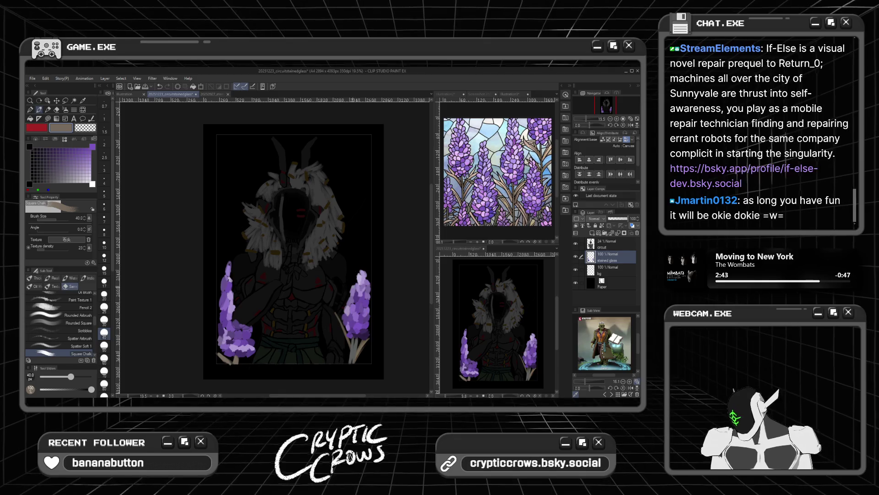
mouse_move(350, 294)
left_mouse_down()
mouse_move(351, 263)
mouse_move(366, 244)
left_mouse_up()
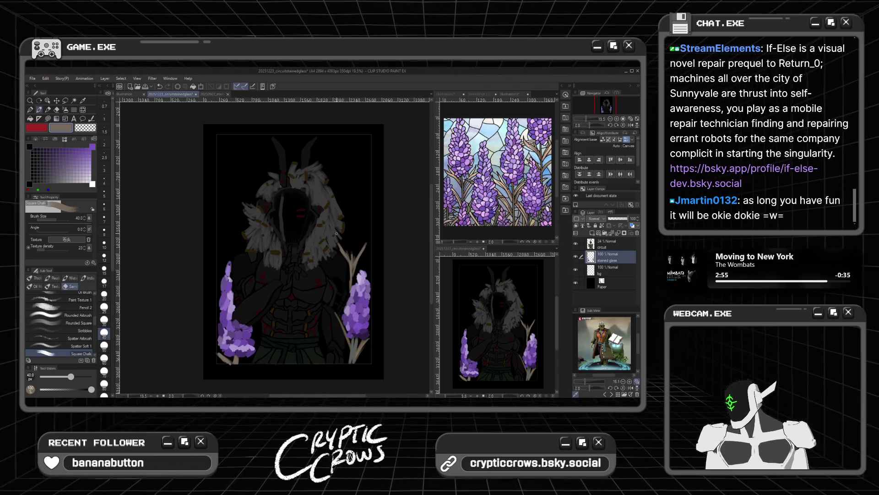
Paint a deep purple bud atop the new stem
left_click(86, 160)
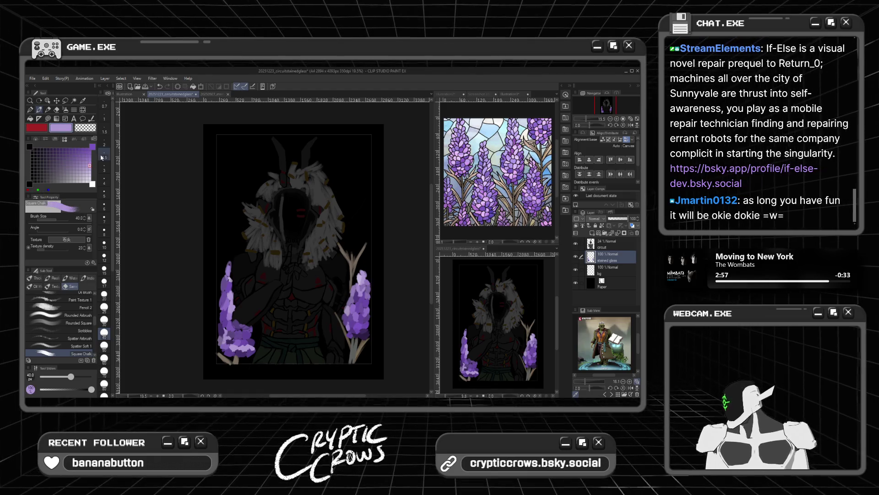
left_click_drag(85, 160, 72, 148)
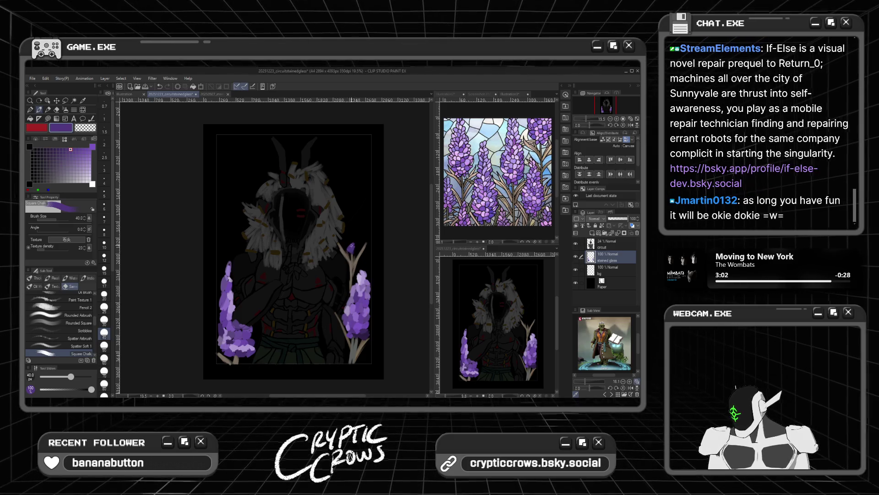
left_click(61, 149)
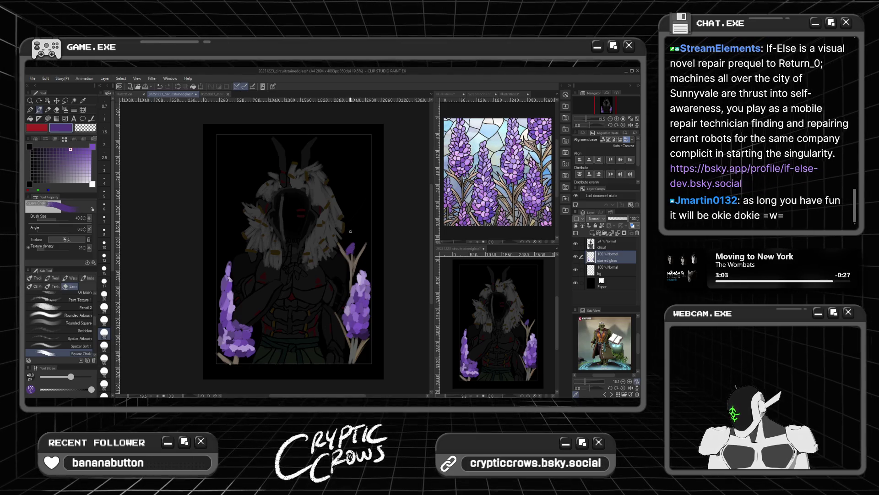
left_click_drag(350, 251, 358, 252)
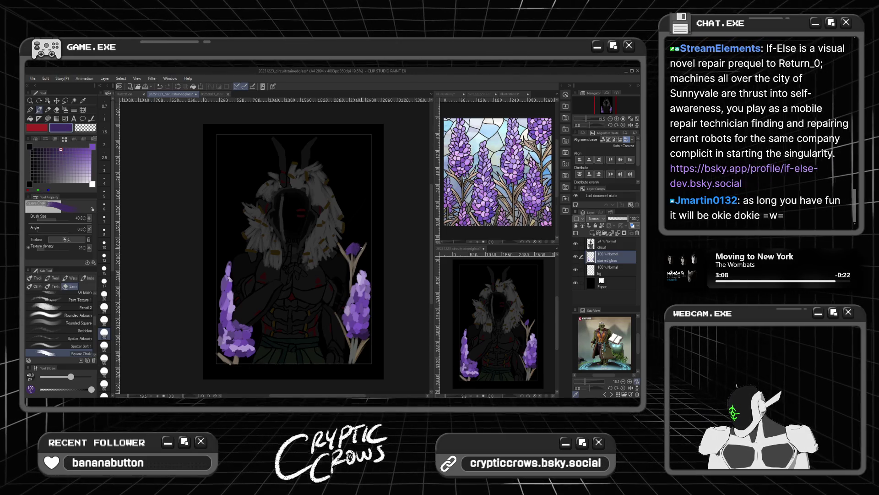
Add a lighter purple highlight to the top of the bud
left_click(52, 149)
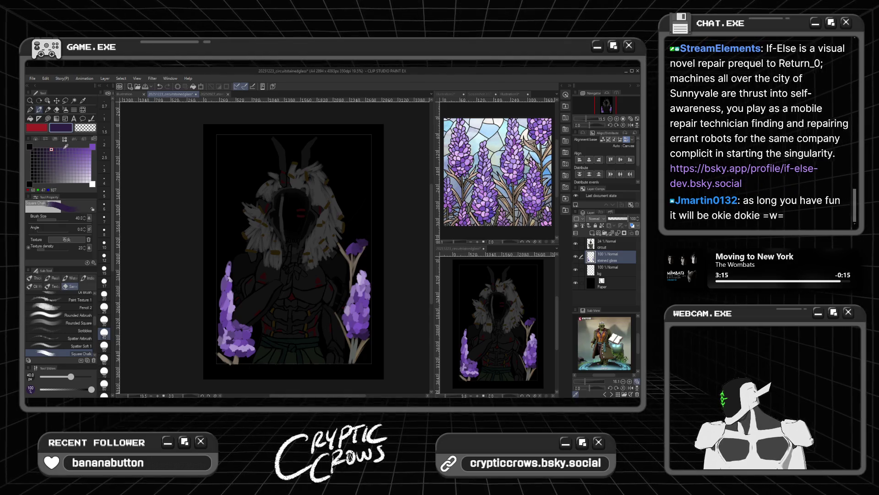
left_click(77, 150)
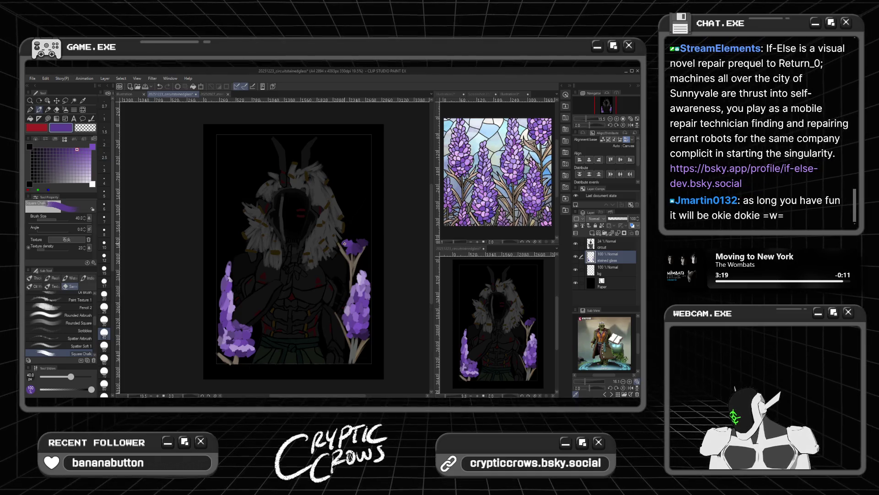
left_click(86, 156)
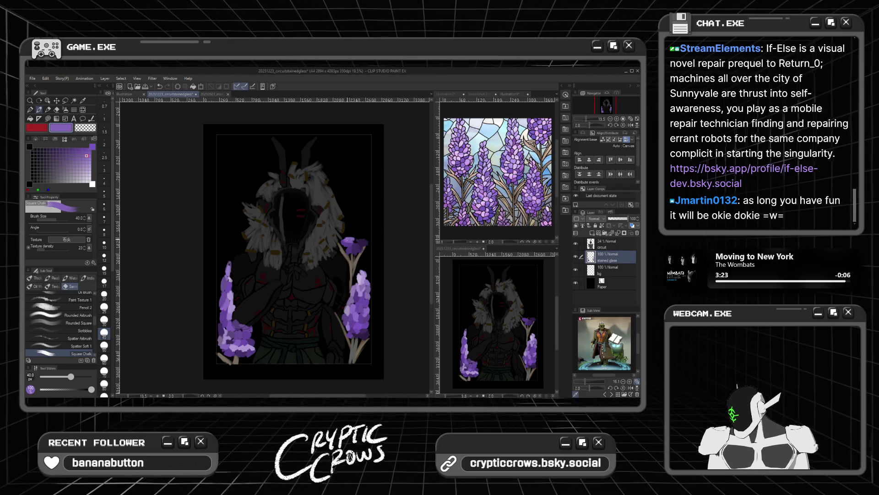
left_click(355, 237)
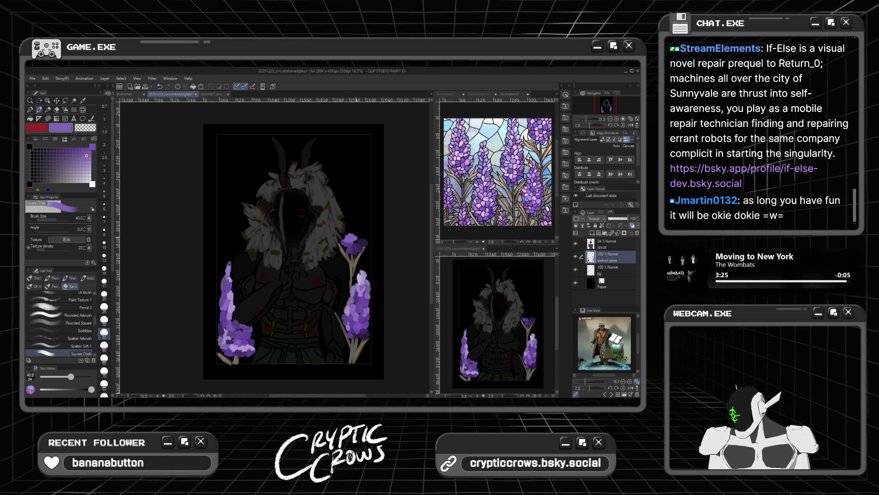
left_click(90, 162)
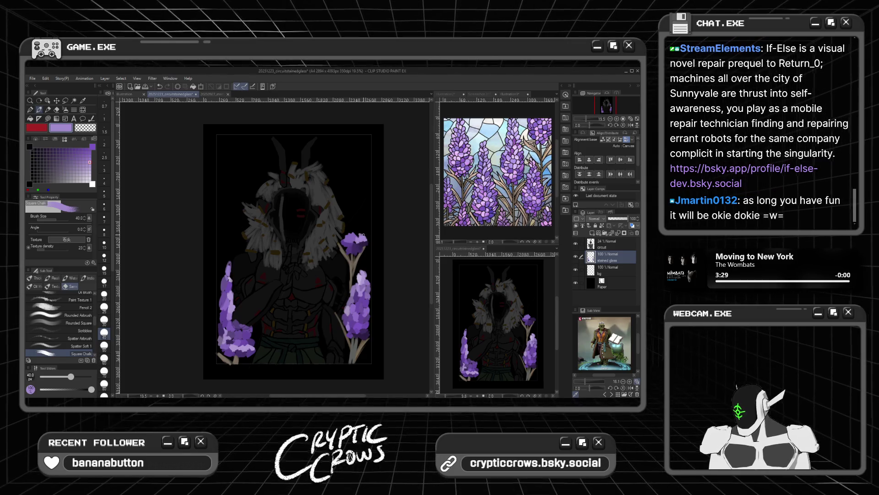
left_click(80, 152)
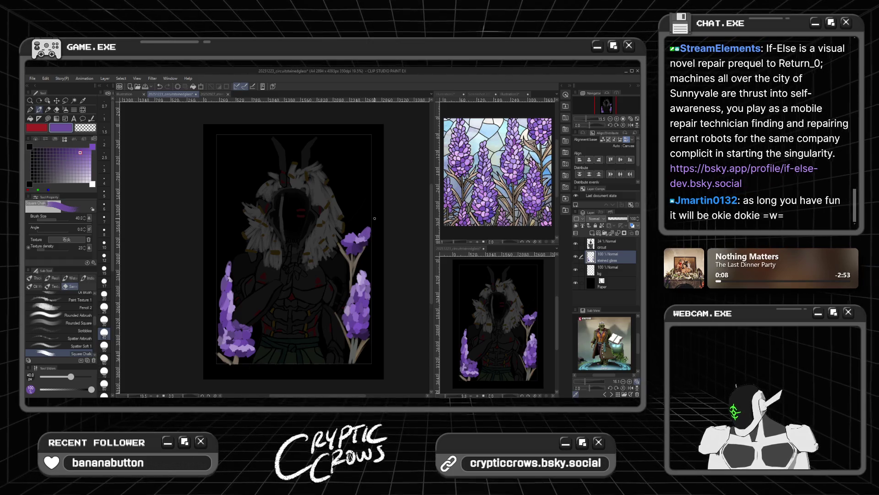
Sample the flower's purple and trial darker and lighter purple shades
left_click(90, 162)
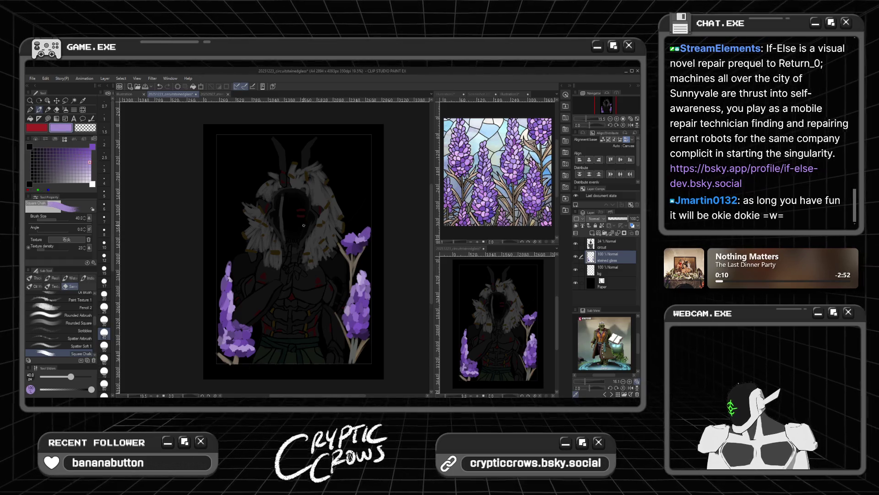
left_click(359, 239, "alt")
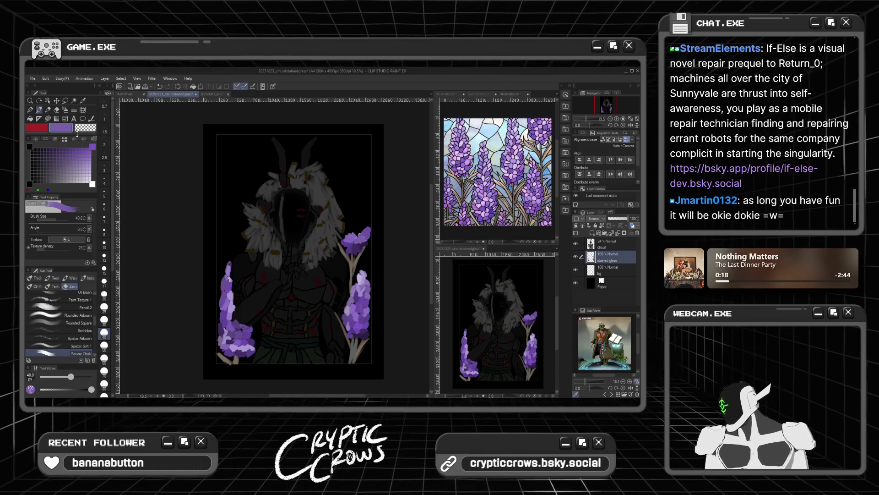
left_click(67, 150)
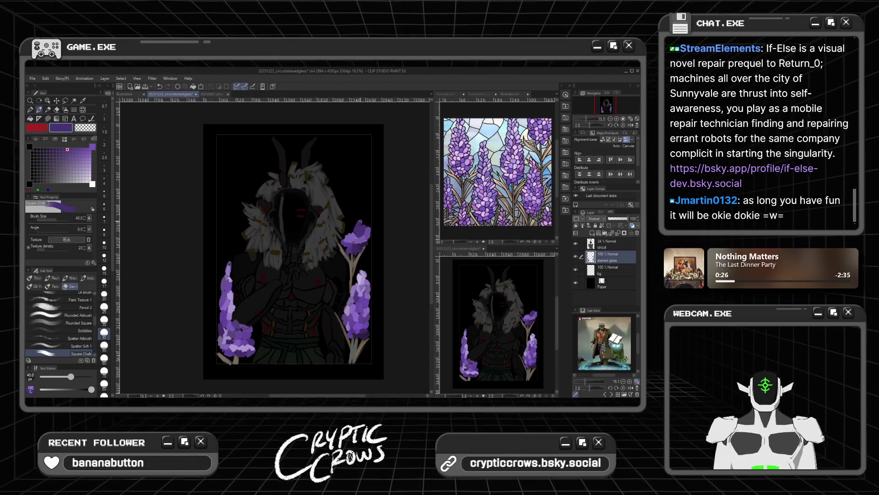
left_click(84, 152)
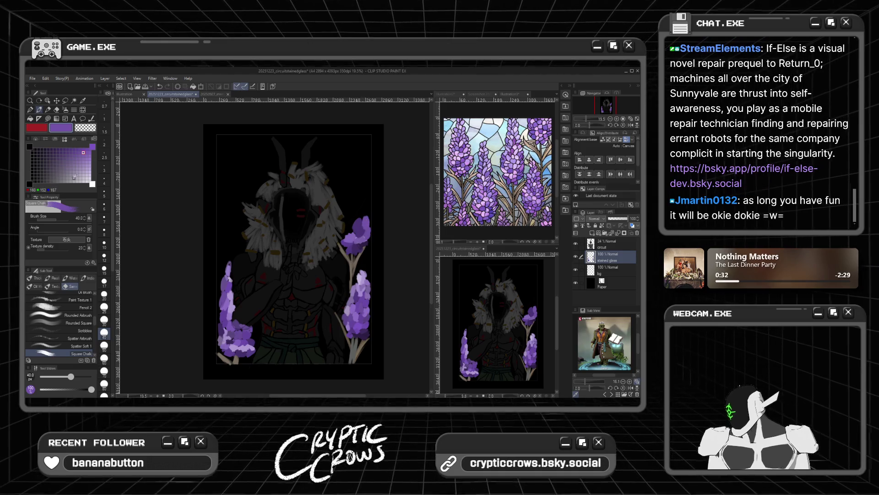
left_click(64, 149)
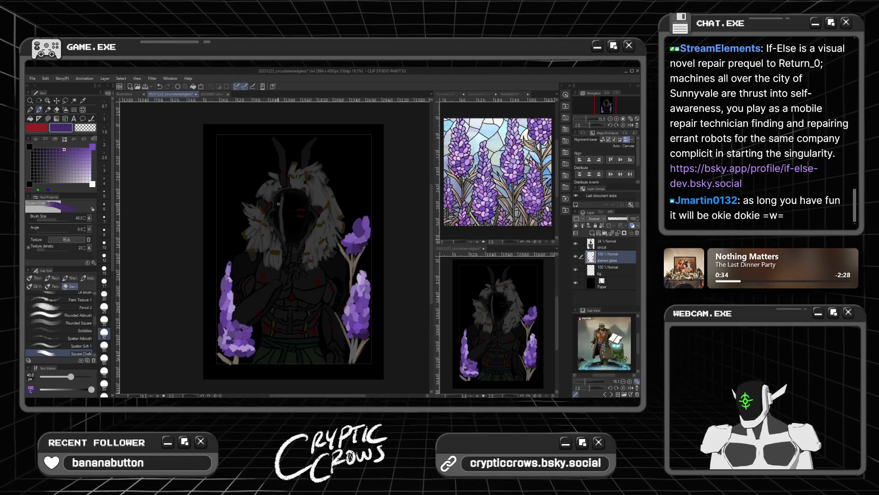
left_click(357, 218, "alt")
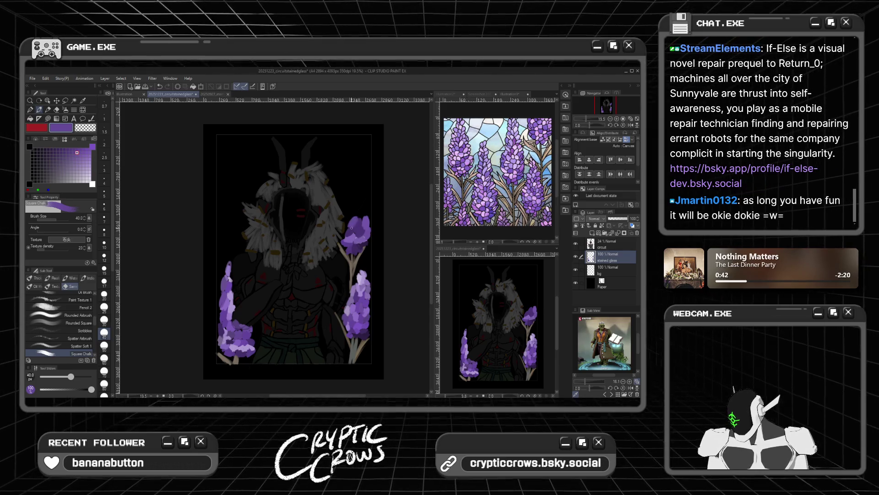
left_click(67, 149)
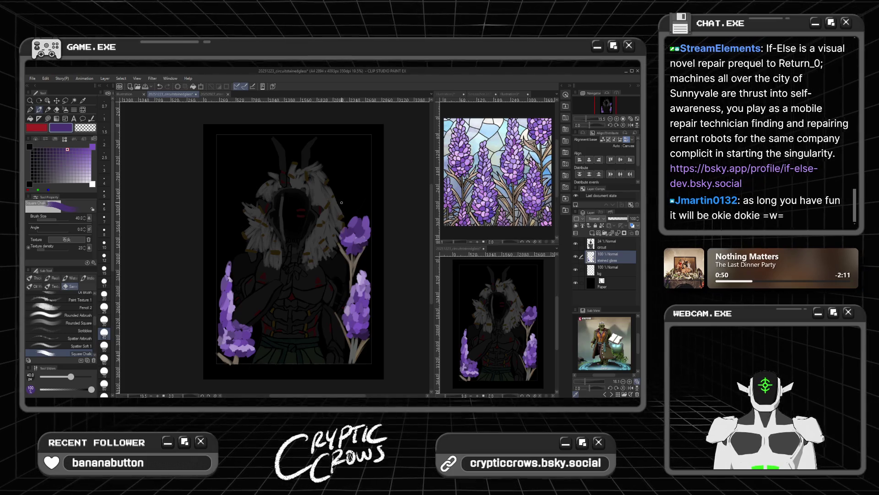
left_click(84, 159)
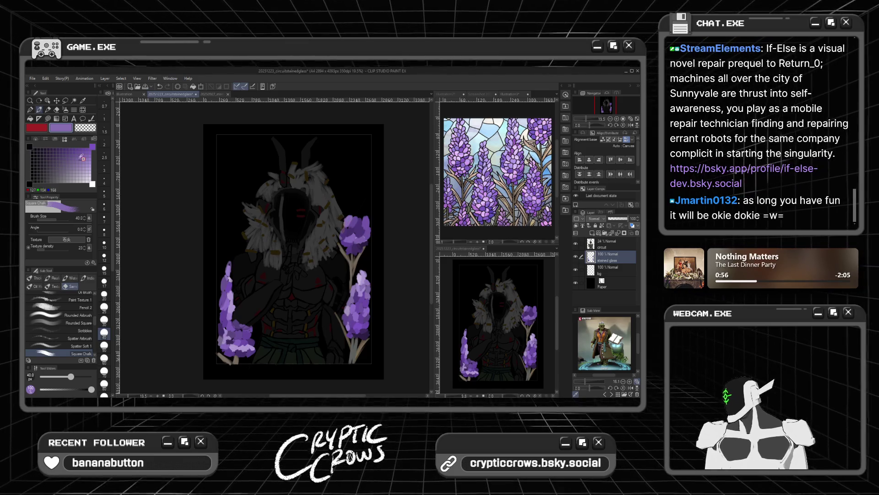
Repaint the top of the right lavender flower in mid purple
left_click(340, 217, "alt")
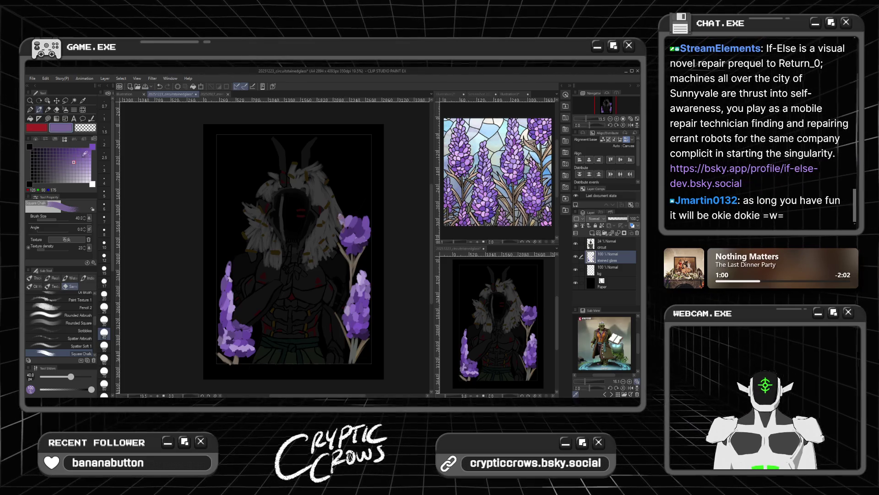
left_click(348, 207, "alt")
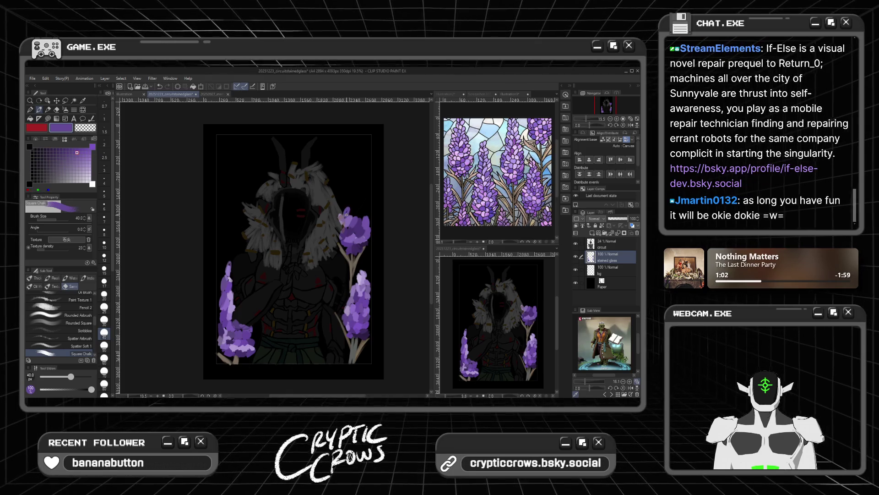
left_click(353, 213, "alt")
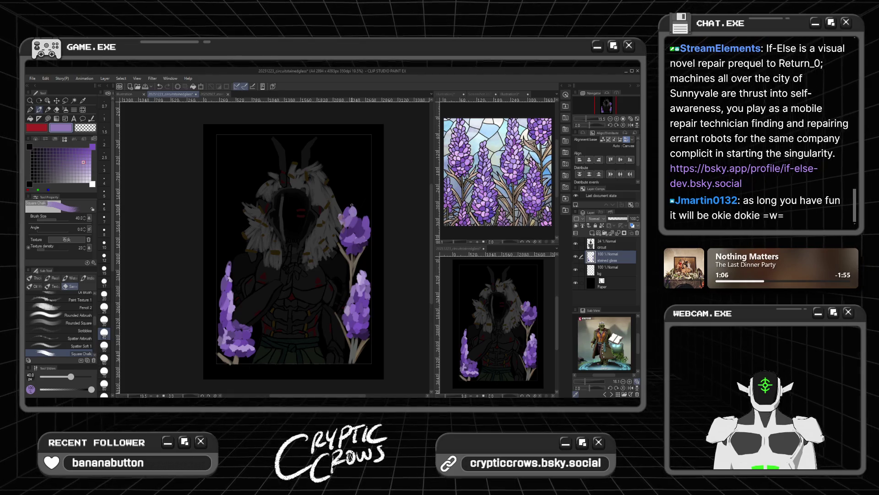
left_click(73, 155)
left_click_drag(361, 212, 360, 216)
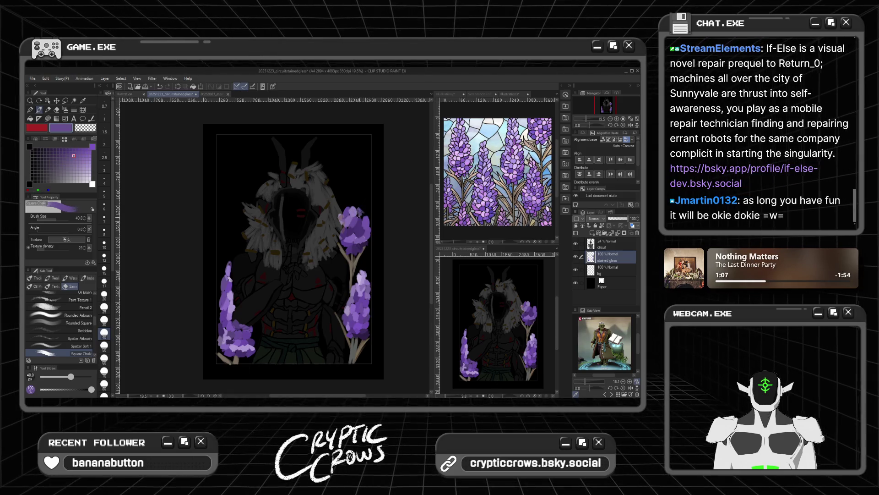
left_click(64, 159)
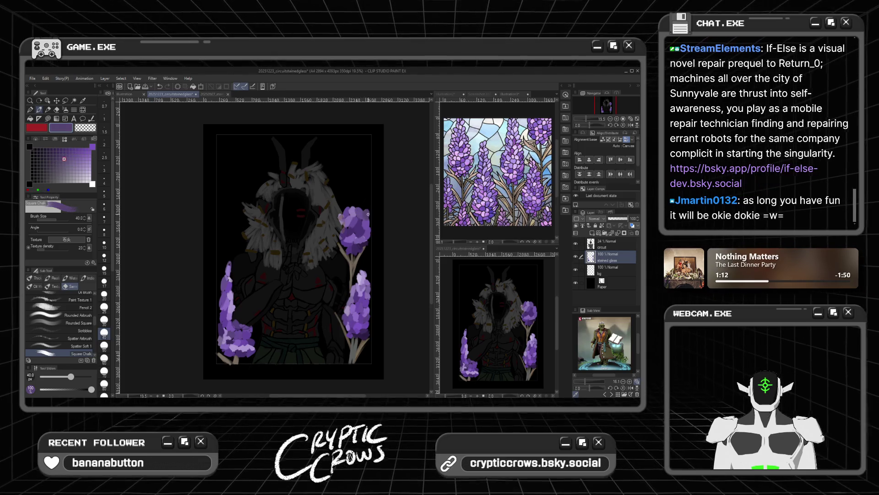
left_click(77, 162)
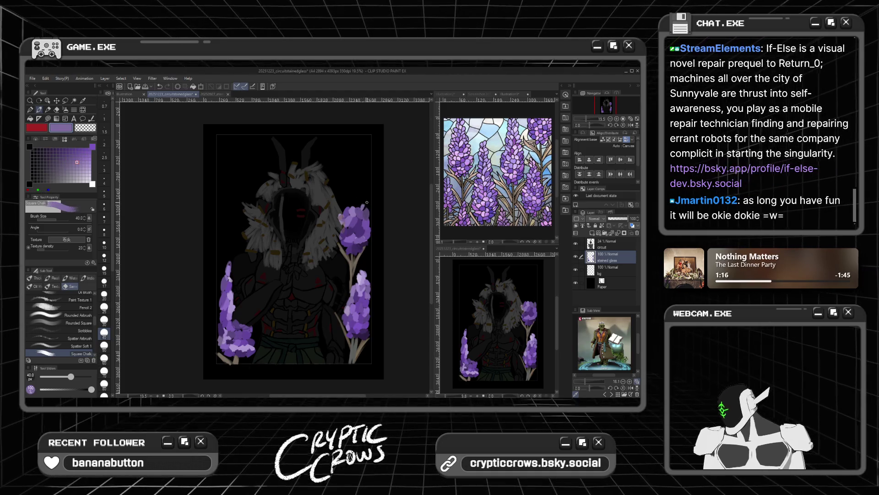
Paint dark purple onto the right lavender tip and sample a lavender tone
left_click(67, 166)
left_click(64, 162)
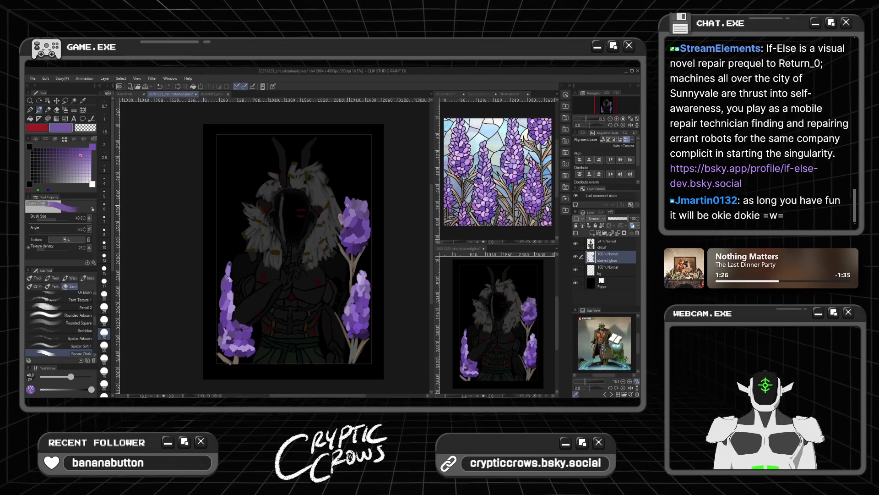
left_click(33, 149)
left_click(64, 149)
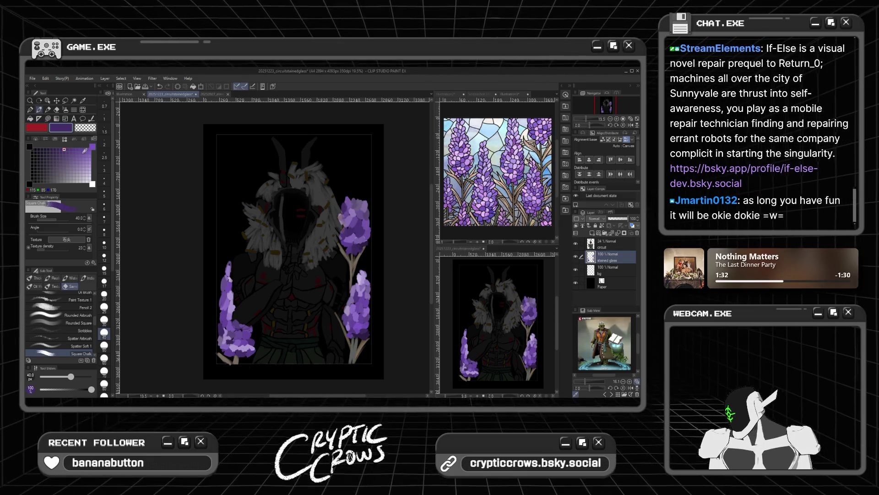
left_click(354, 189, "alt")
left_click_drag(354, 190, 358, 194)
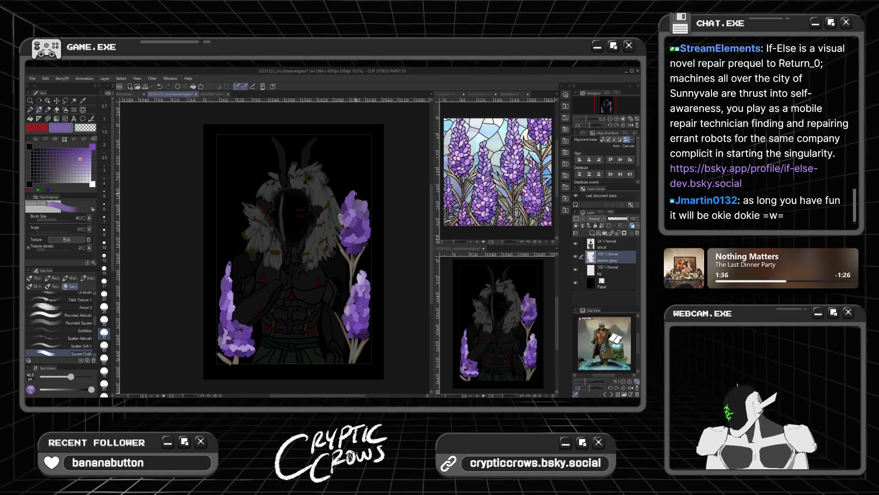
left_click(356, 194, "alt")
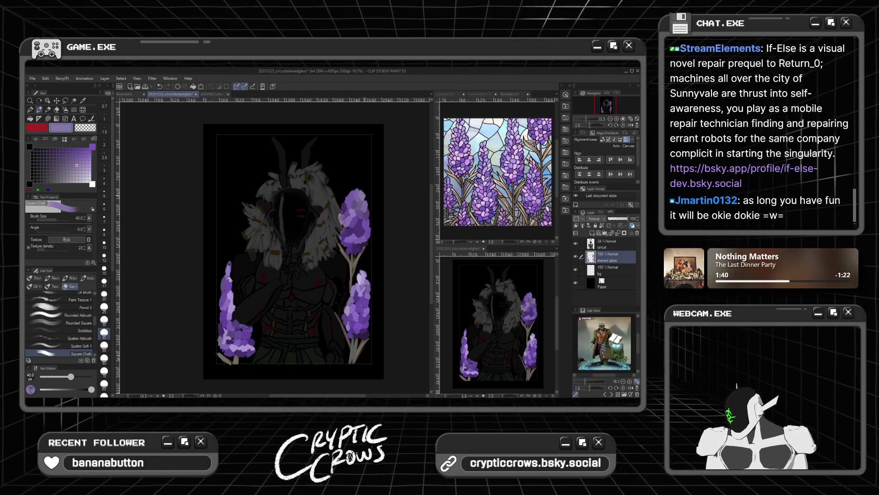
left_click(369, 202, "alt")
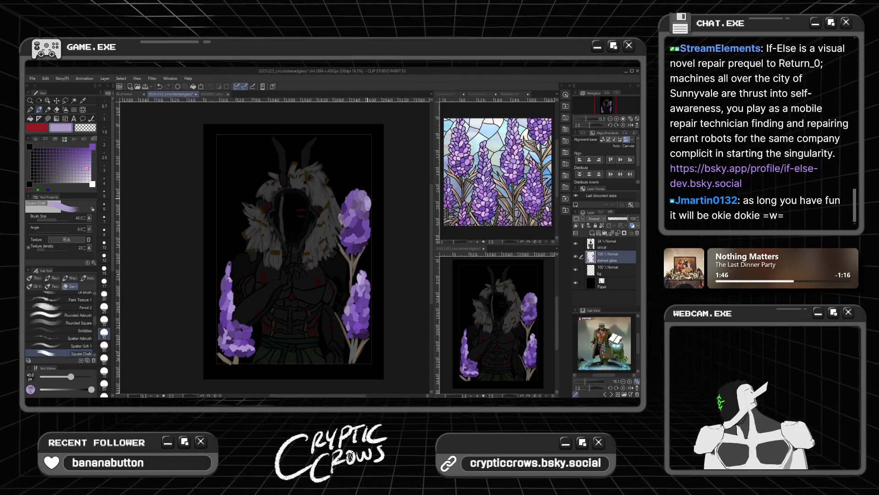
Sample the lavender colour and cycle through lighter and darker purples for highlights
left_click(64, 152)
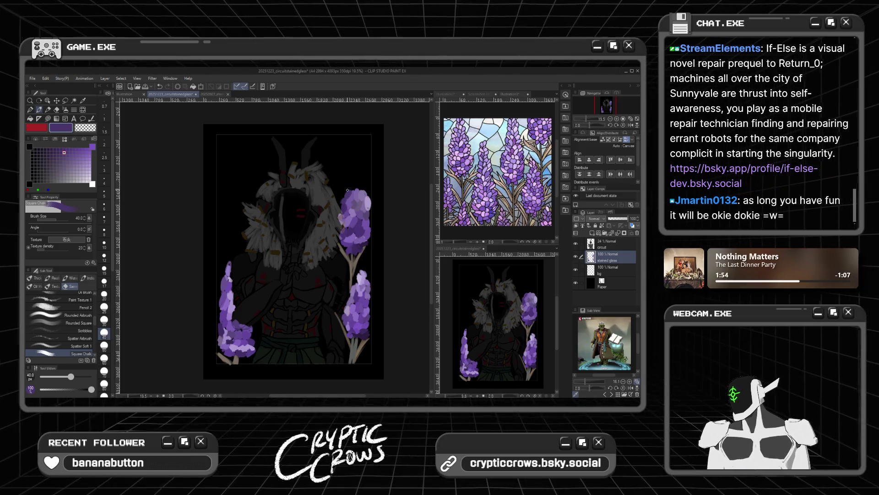
left_click(77, 156)
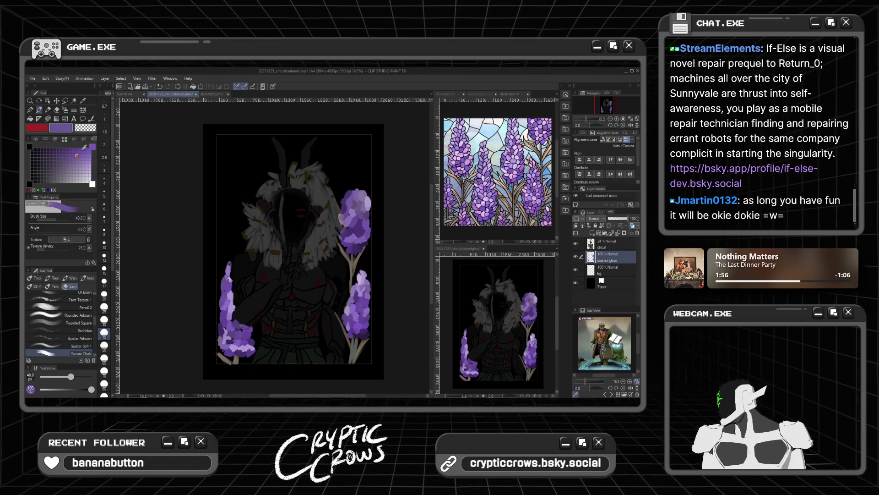
left_click(357, 185, "alt")
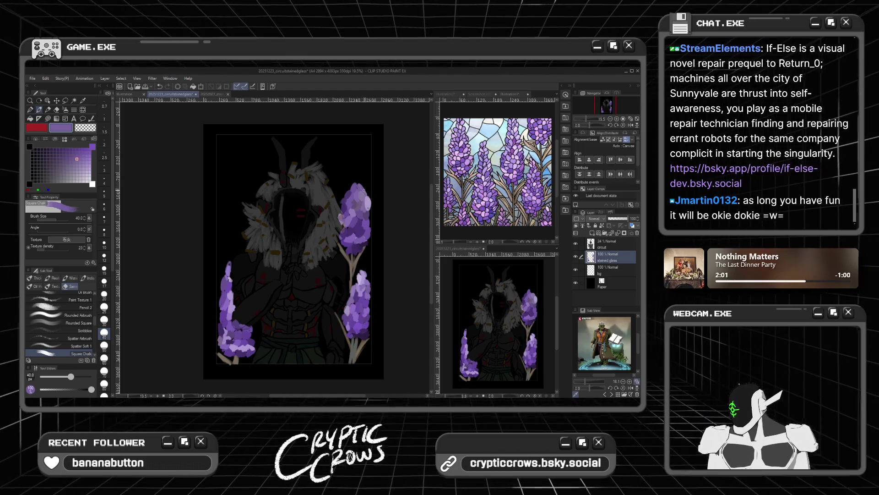
left_click(71, 152)
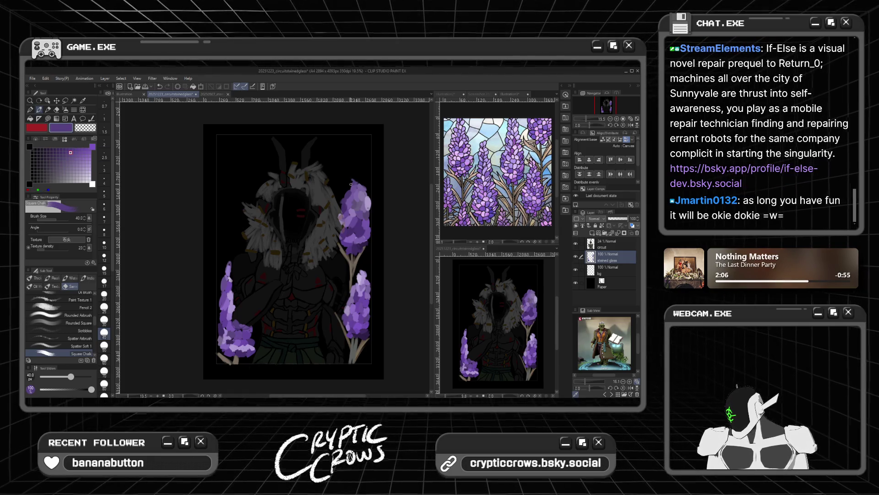
left_click(74, 159)
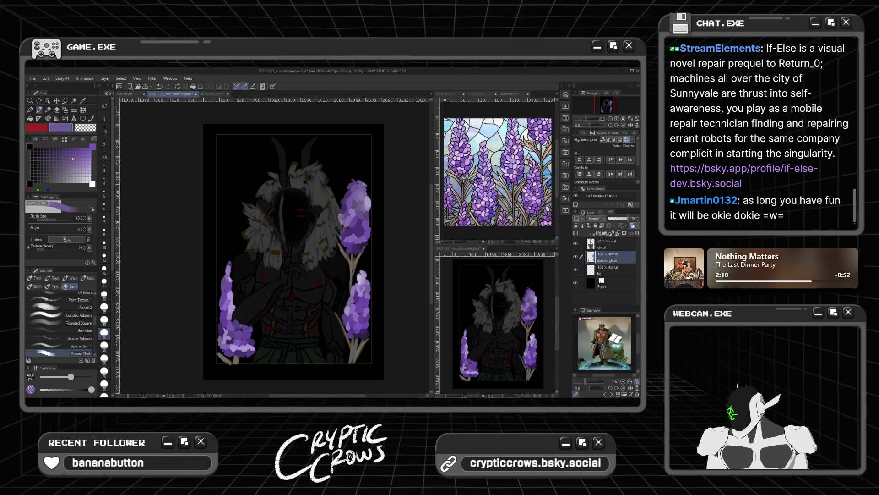
left_click(83, 162)
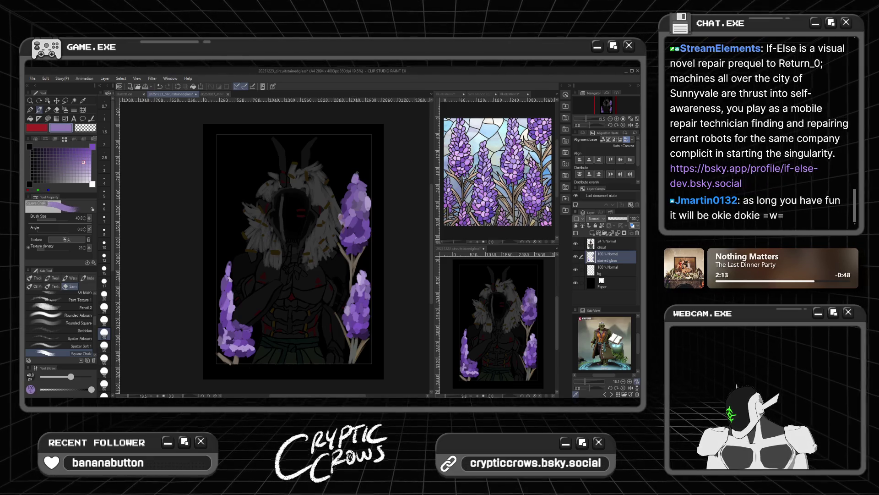
left_click(77, 158)
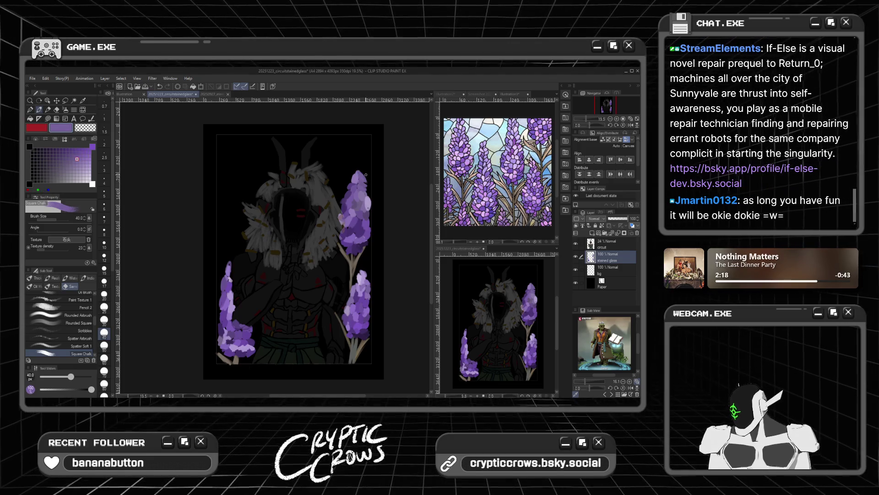
scroll(362, 229, "down", 2)
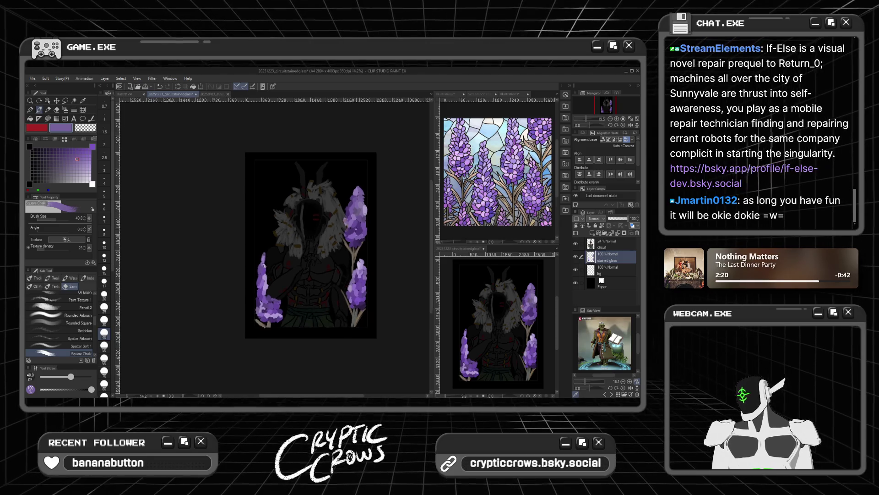
Lower the circuit layer's opacity to 21% and reselect the stained glass layer
scroll(372, 243, "down", 1)
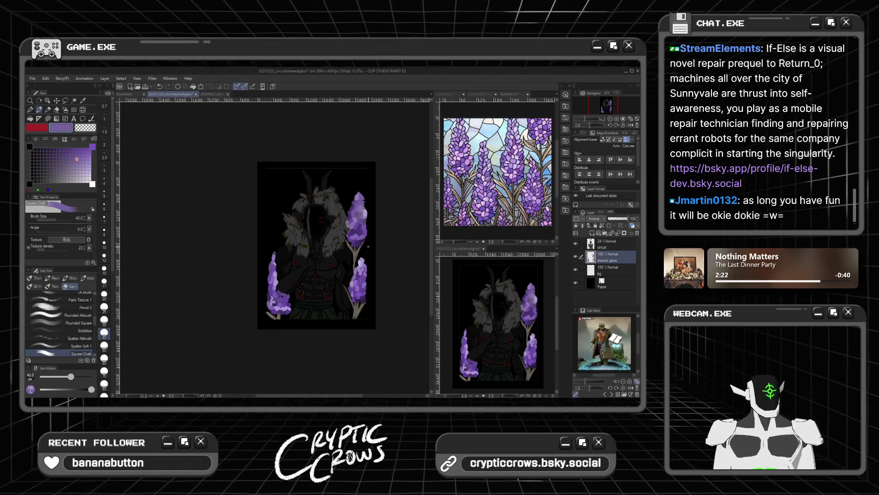
left_click(603, 243)
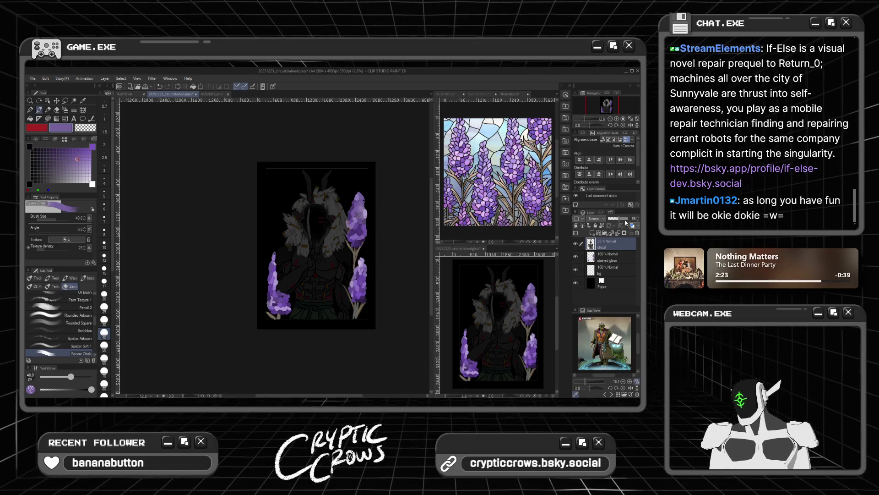
left_click(628, 219)
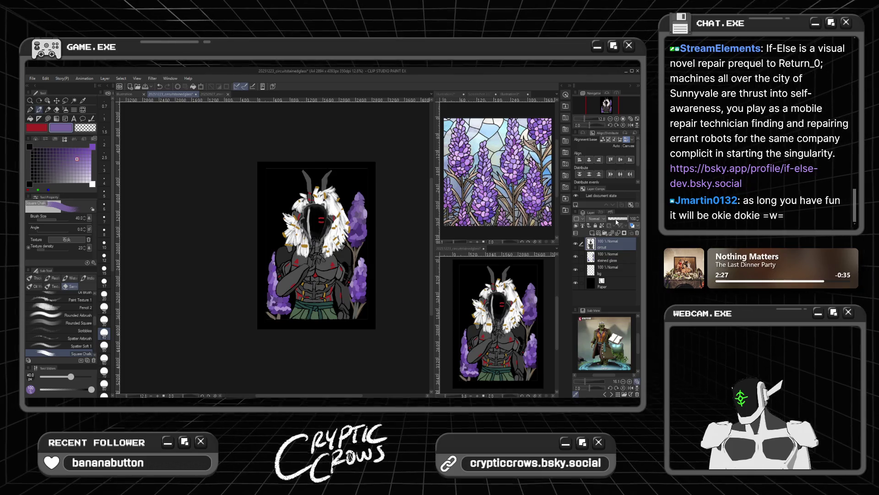
left_click_drag(626, 220, 610, 219)
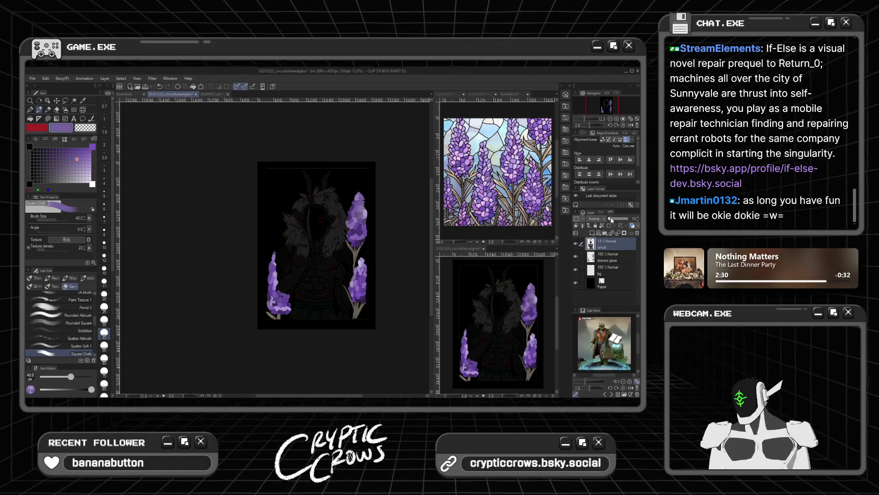
left_click(613, 258)
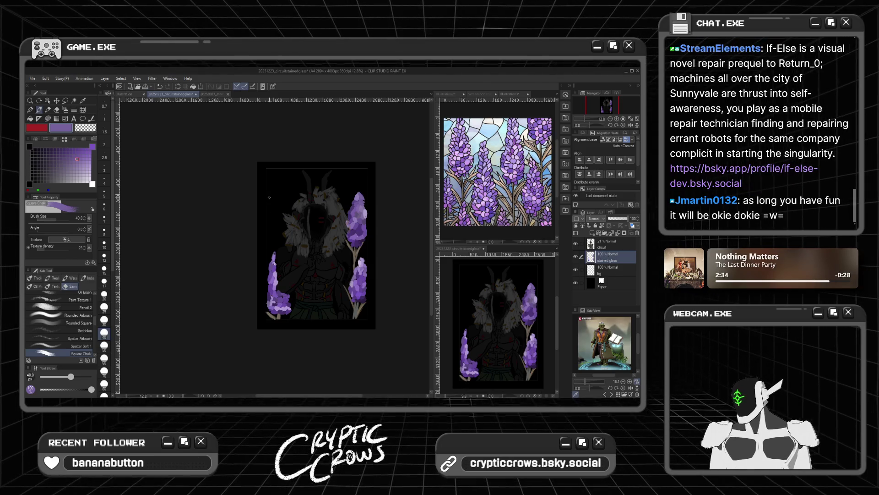
scroll(268, 199, "up", 1)
scroll(270, 202, "up", 2)
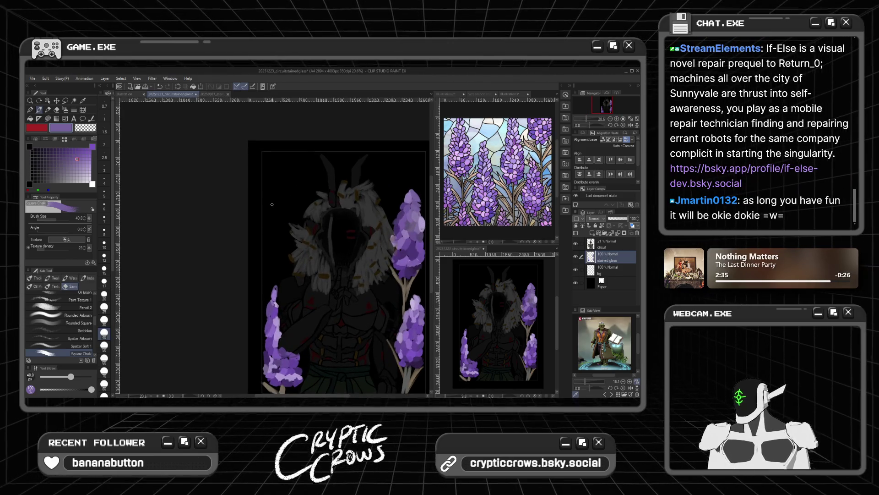
Dab light and mid purple petals onto the new lavender bloom left of the collar
left_click(72, 157)
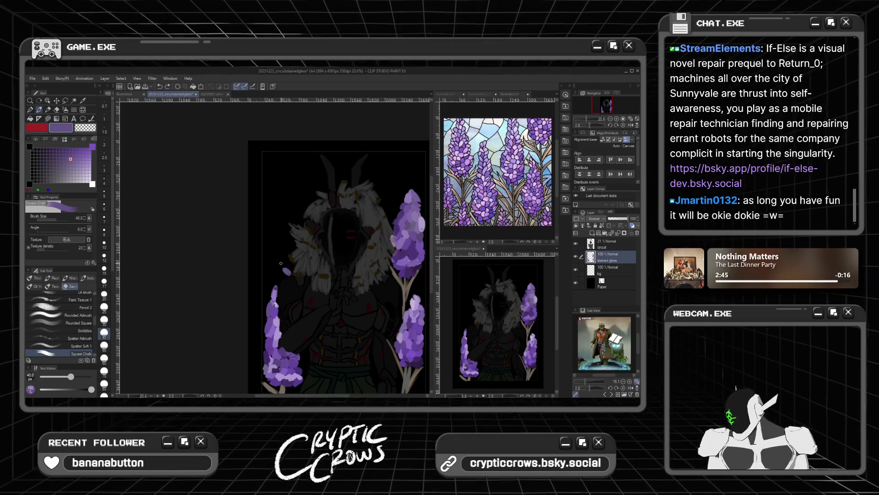
left_click(77, 165)
left_click_drag(282, 268, 284, 271)
left_click(64, 165)
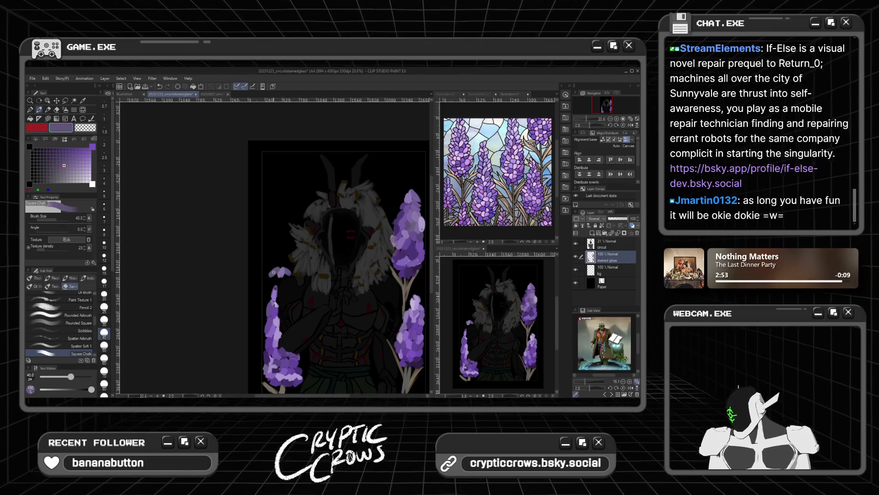
left_click(80, 172)
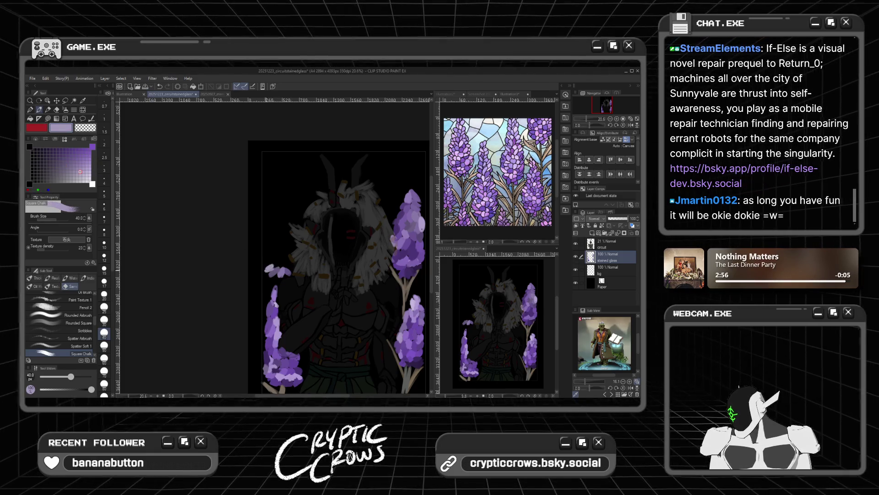
left_click(287, 268, "alt")
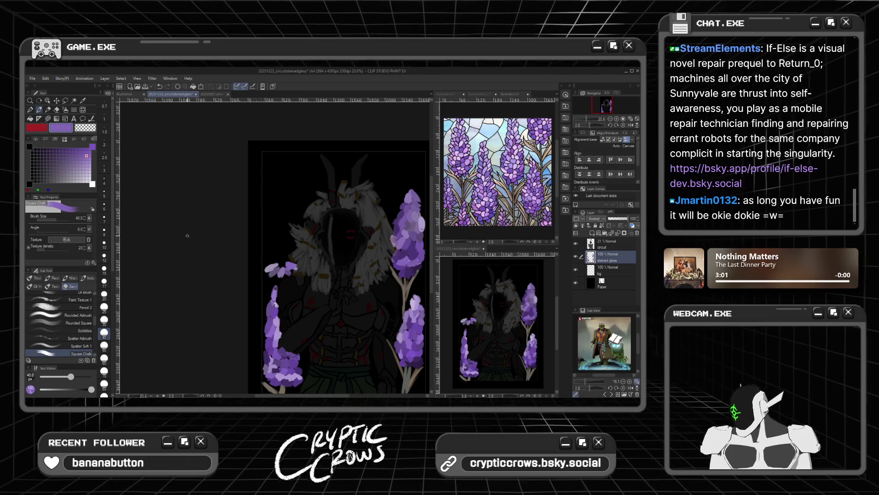
left_click(71, 149)
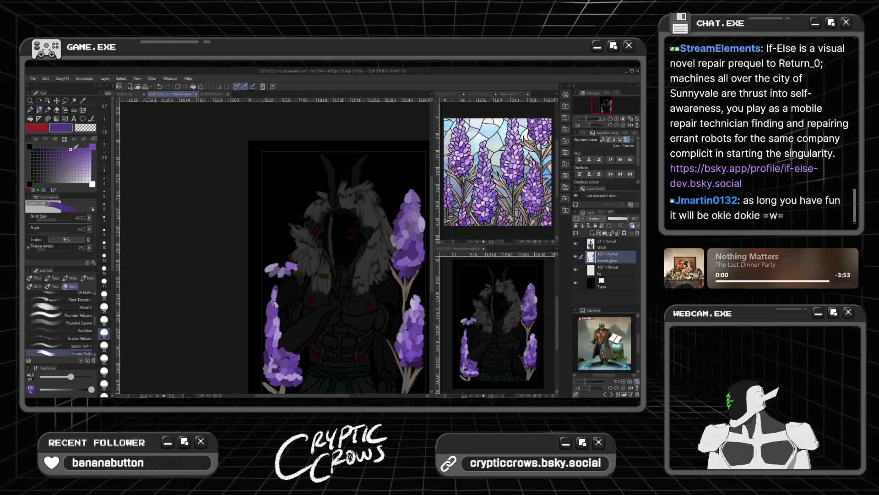
left_click(283, 261, "alt")
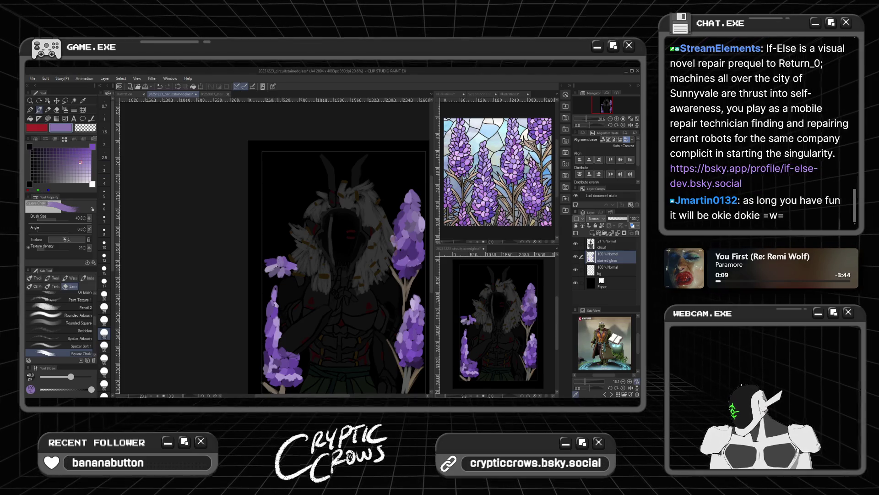
left_click_drag(277, 263, 288, 266)
Pick blue-purple shading and pale lavender highlight colours for the petals
left_click(67, 156)
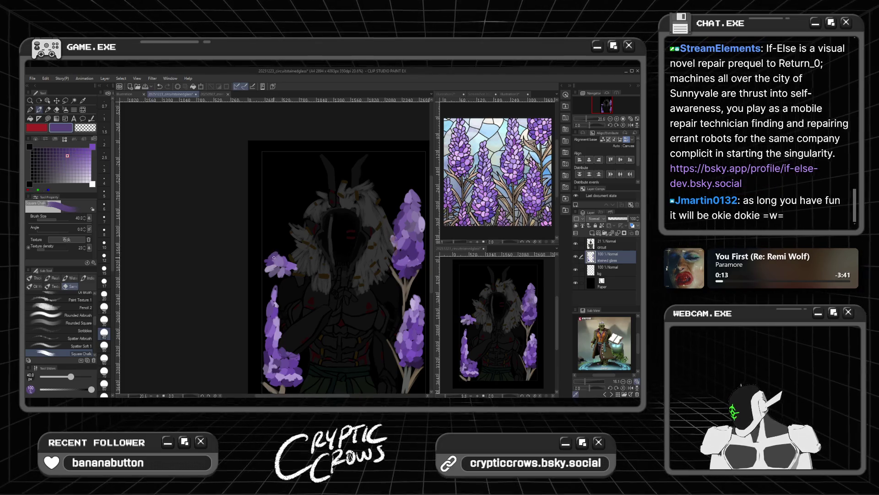
left_click(80, 159)
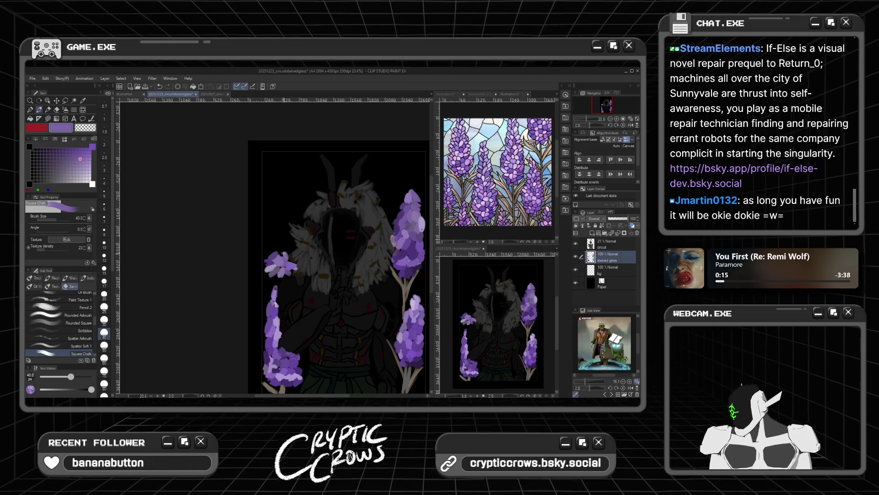
left_click(81, 169)
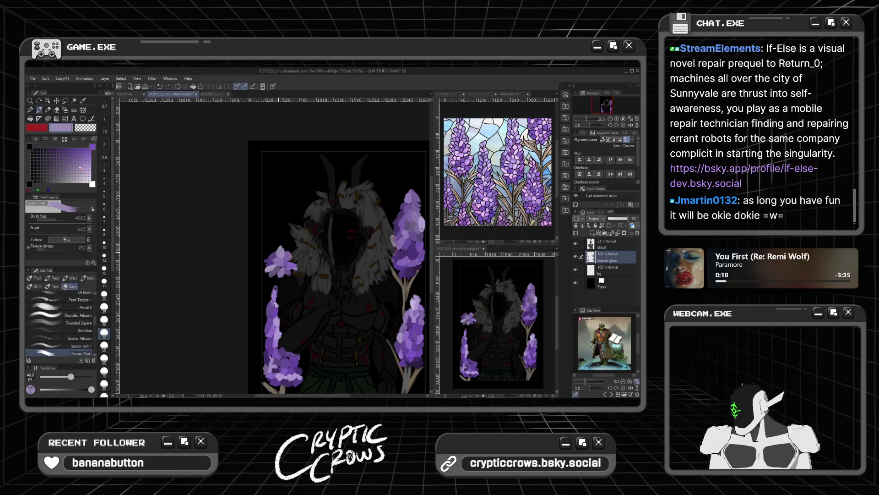
left_click(89, 162)
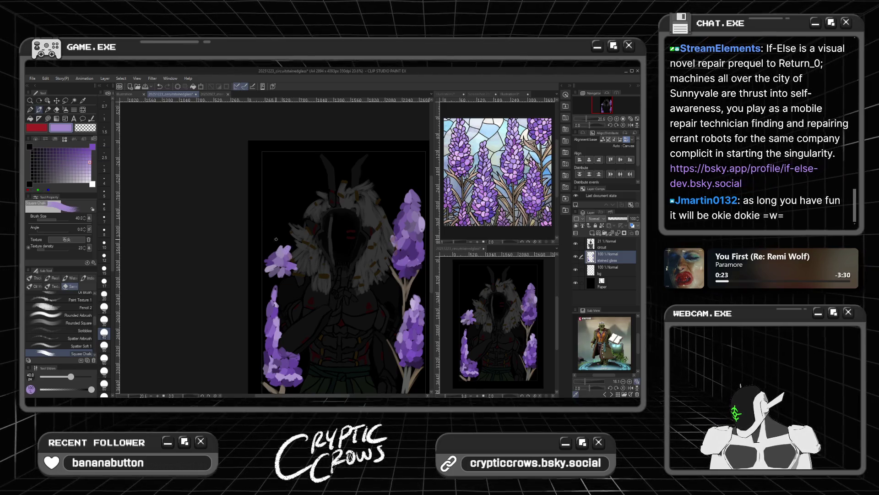
left_click(77, 163)
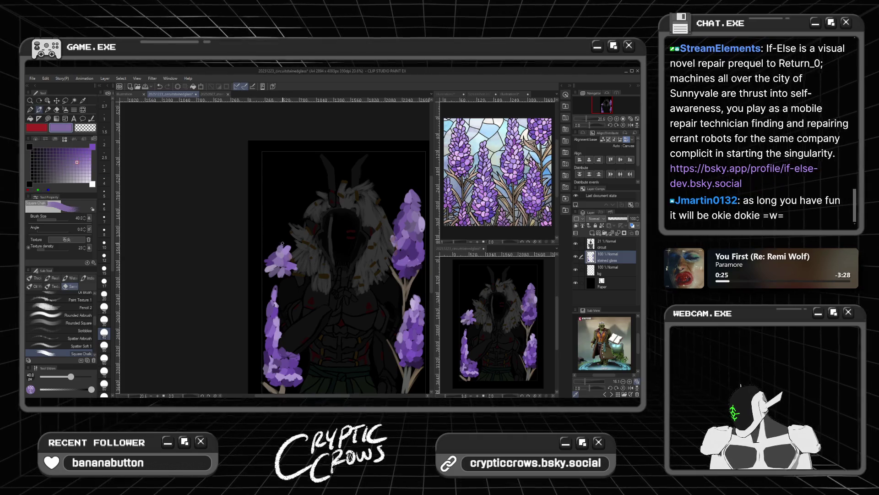
left_click(68, 156)
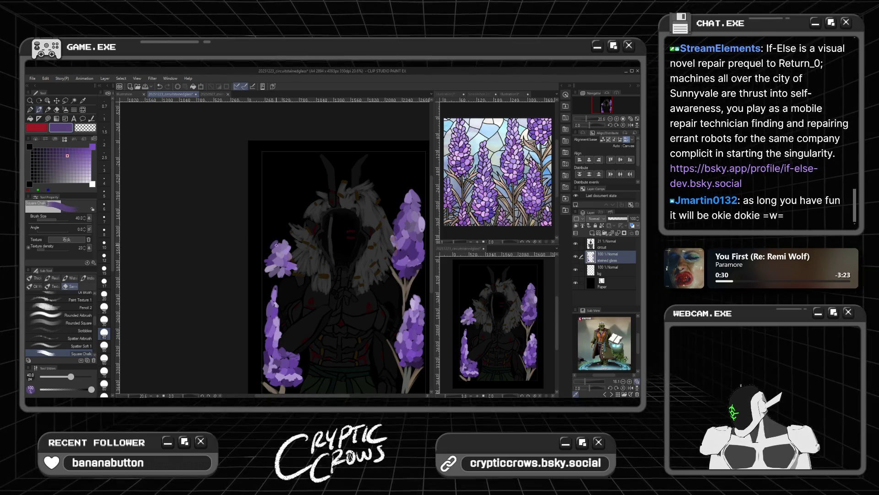
left_click(87, 162)
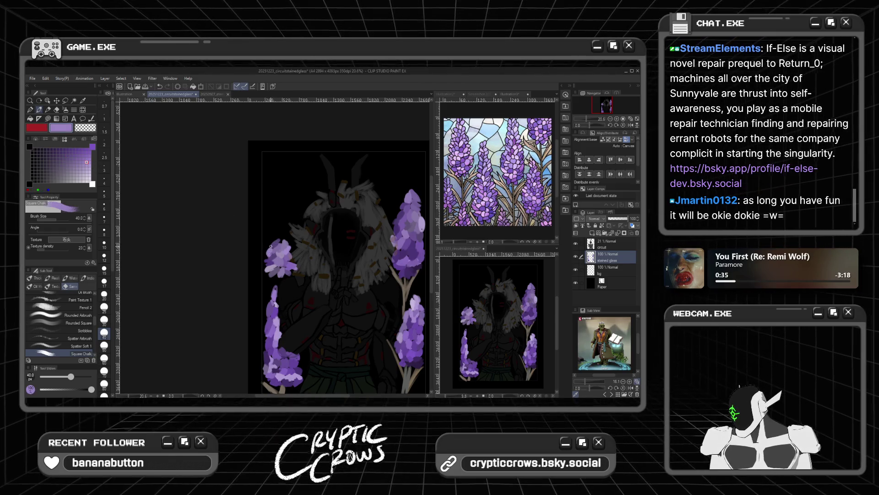
left_click(89, 164)
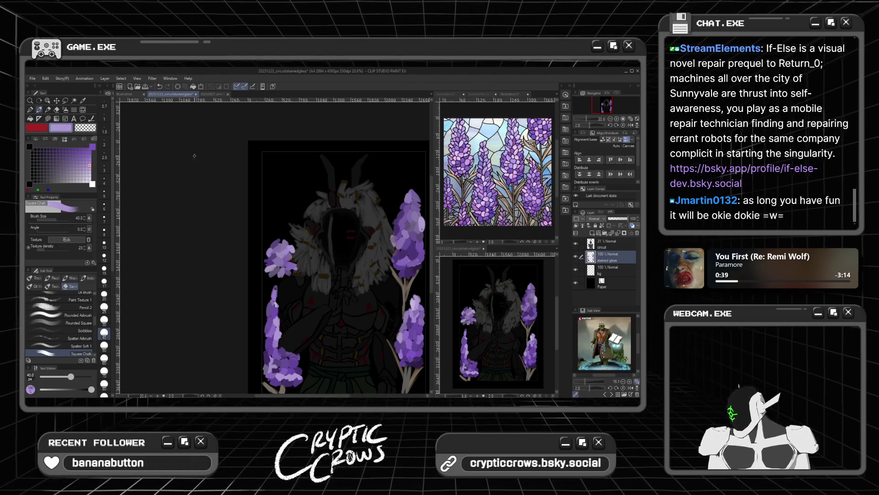
left_click(74, 155)
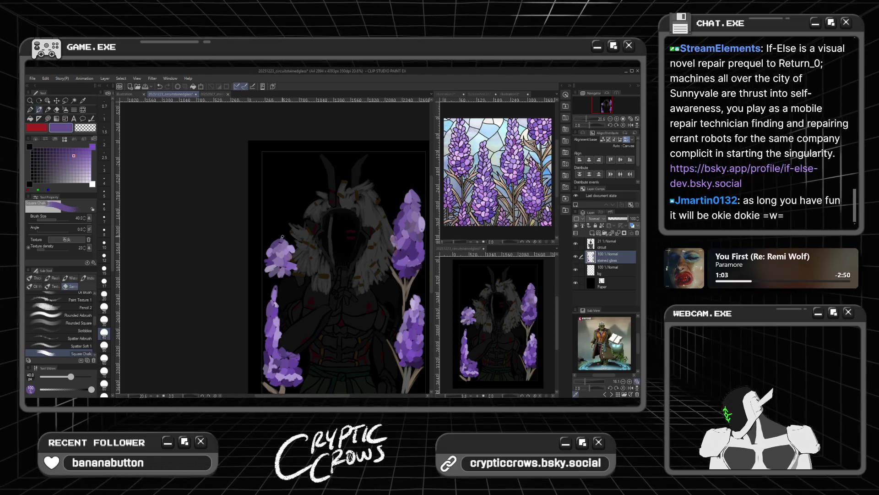
Sample darker, brighter and lighter purples and paint petals to fill out the left lavender spike
left_click(286, 241, "alt")
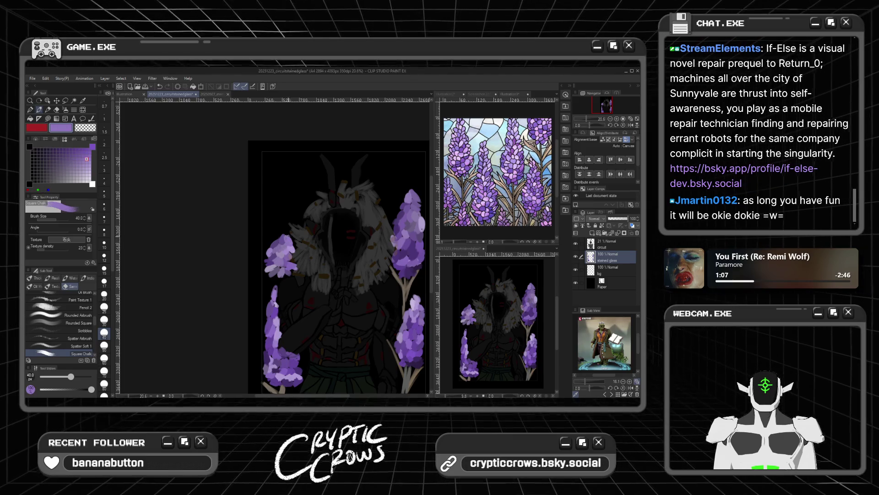
left_click(71, 159)
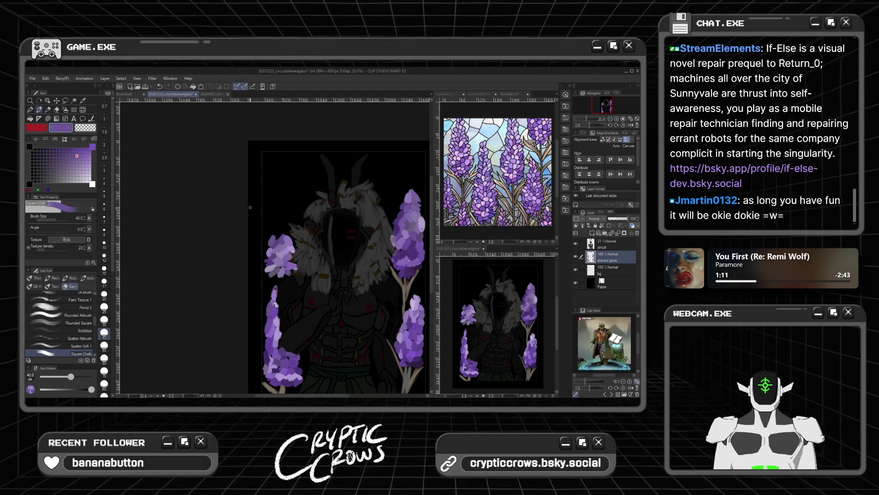
left_click_drag(78, 154, 70, 156)
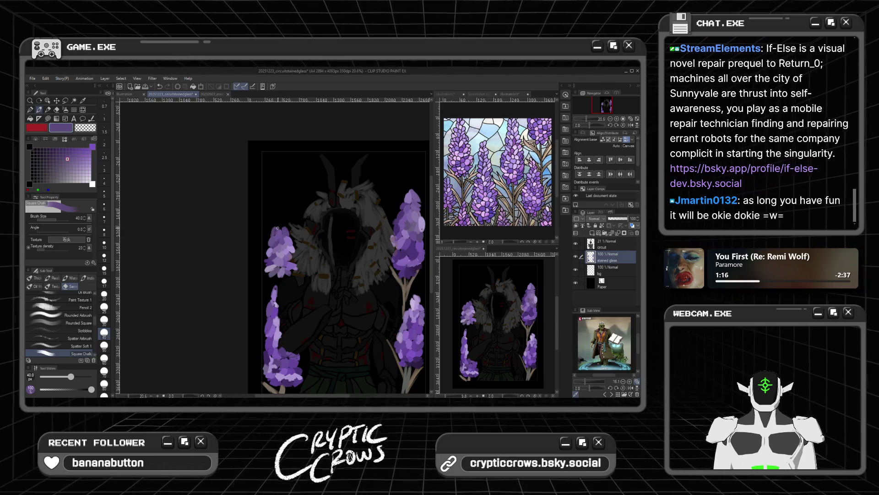
left_click(74, 156)
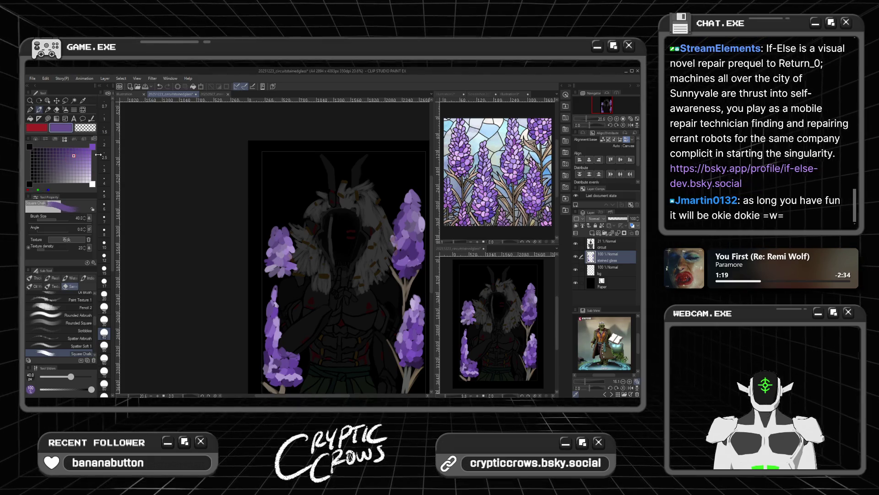
left_click(77, 162)
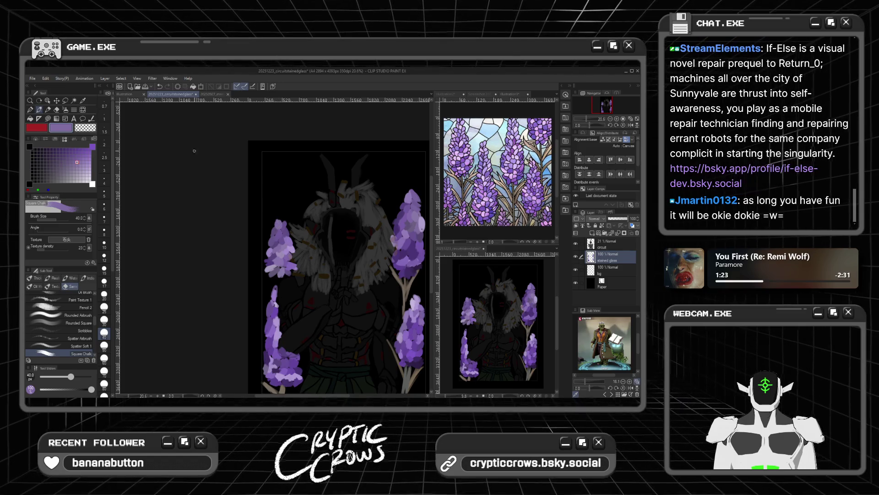
left_click(80, 153)
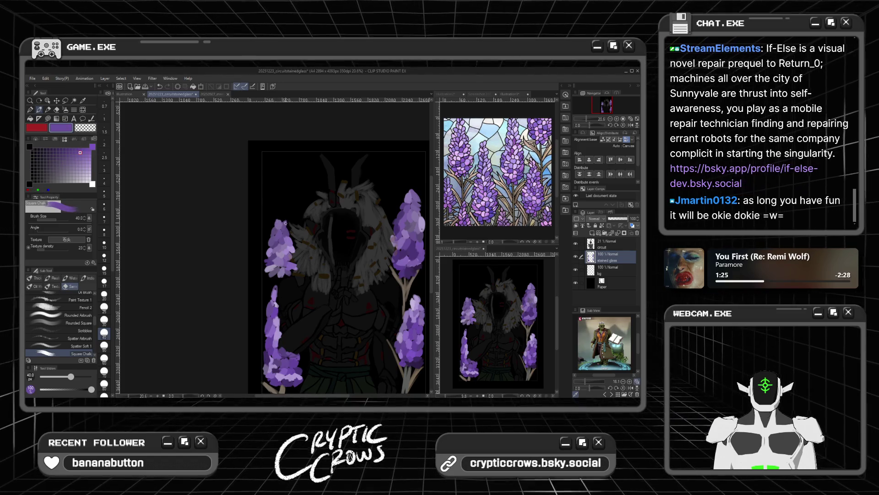
left_click(80, 165)
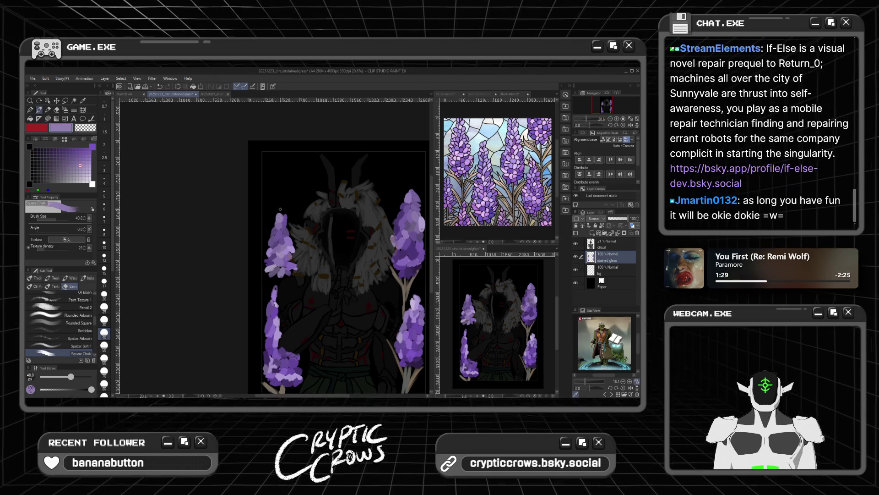
left_click(77, 156)
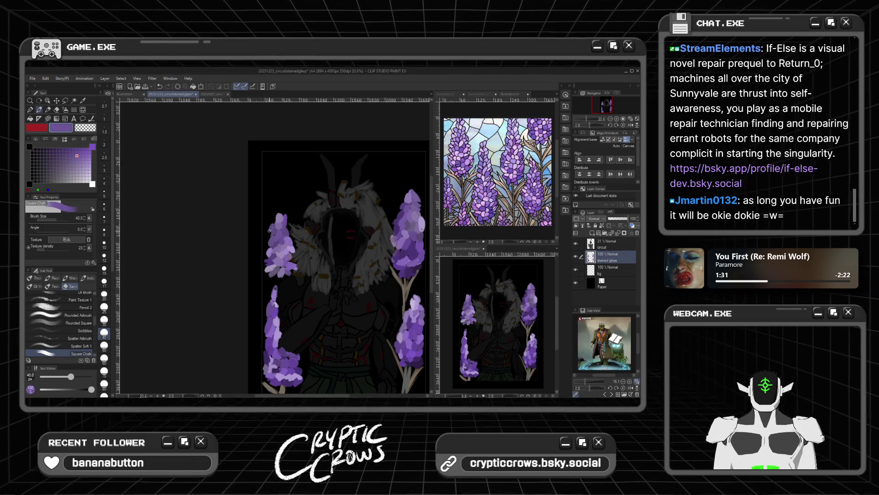
left_click(80, 164)
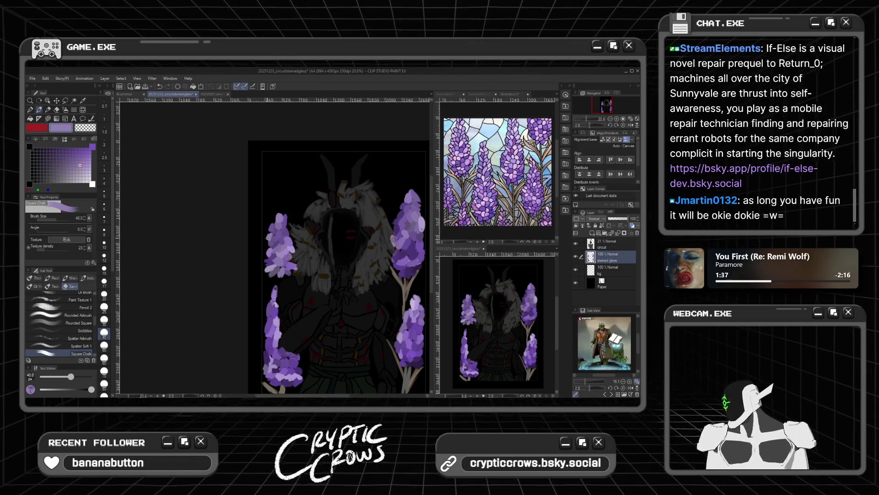
Pick a pinkish tan, switch to the Illustration3 document and draw a tan stem below the left flower
left_click(462, 190)
left_click(465, 188, "alt")
left_click_drag(280, 292, 291, 277)
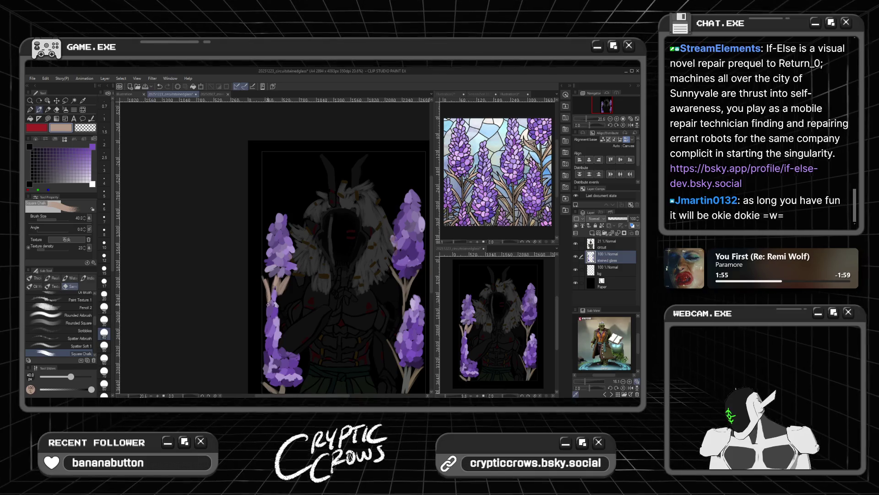
Scroll the canvas to view the tan stems beneath the left lavender flower
scroll(290, 271, "down", 1)
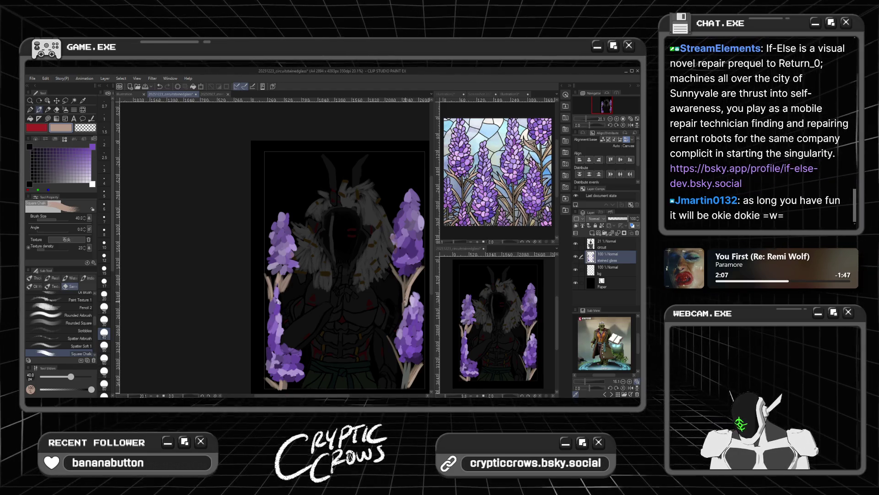
Return to the circuitstainedglass document and dab purple and light lavender petals near the fur collar
scroll(250, 294, "down", 2)
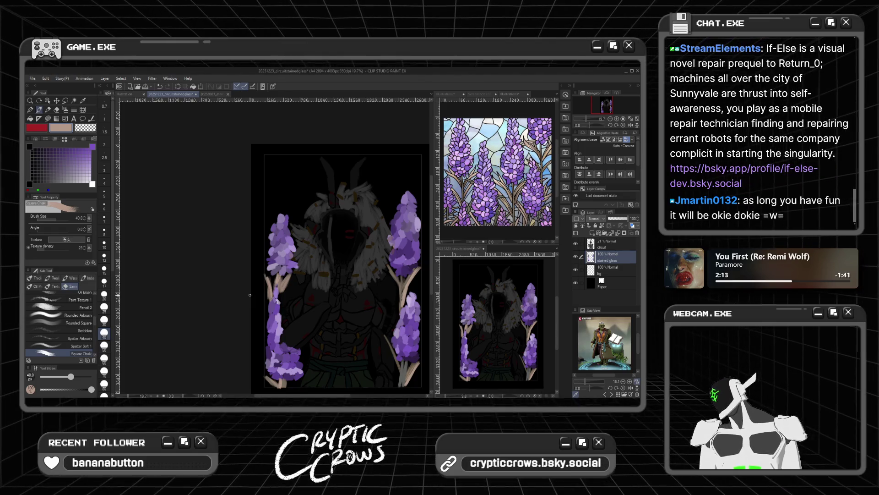
left_click(211, 95)
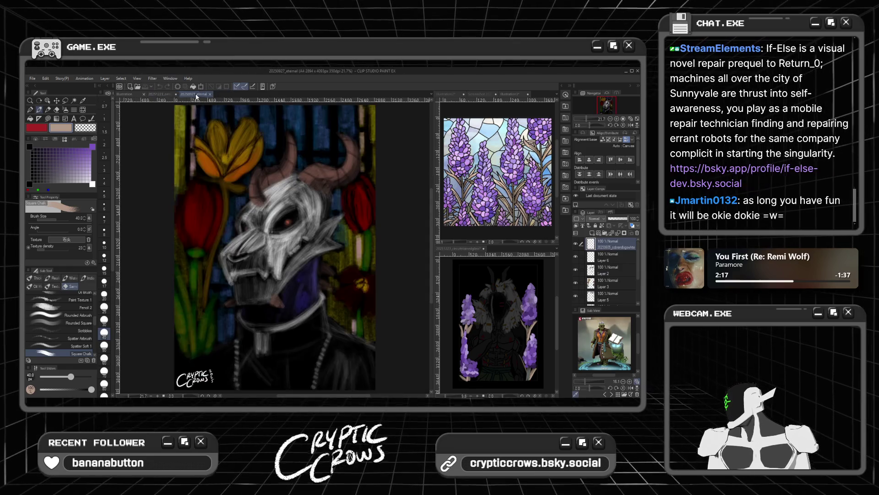
left_click(163, 95)
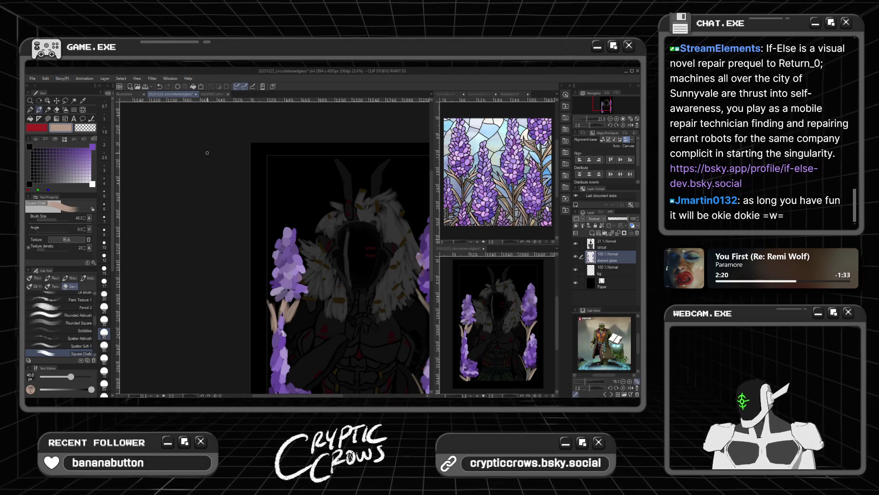
left_click(74, 152)
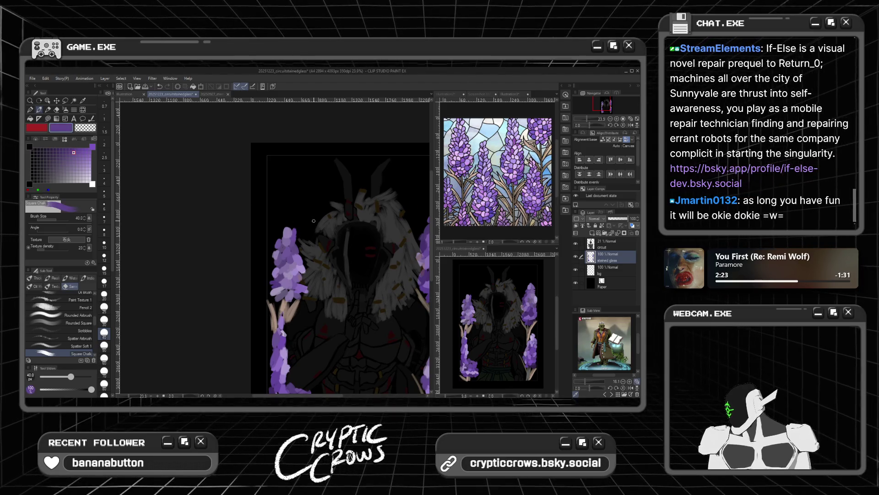
left_click_drag(313, 225, 306, 230)
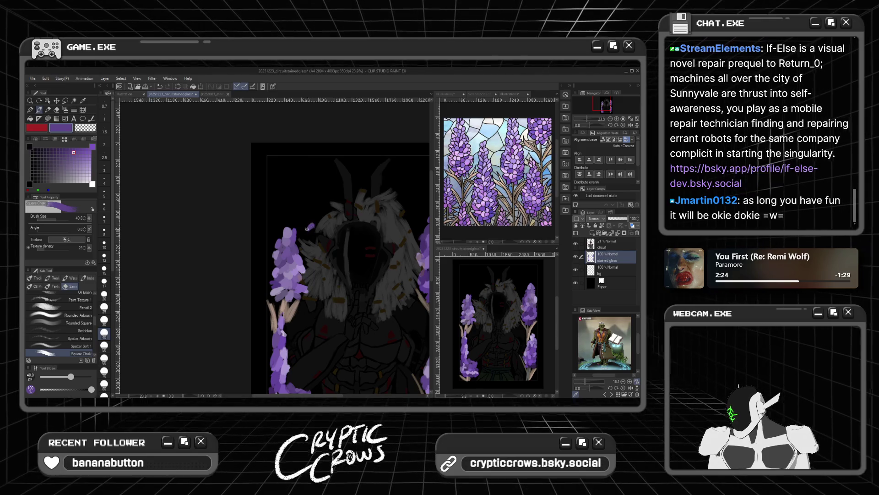
left_click(83, 158)
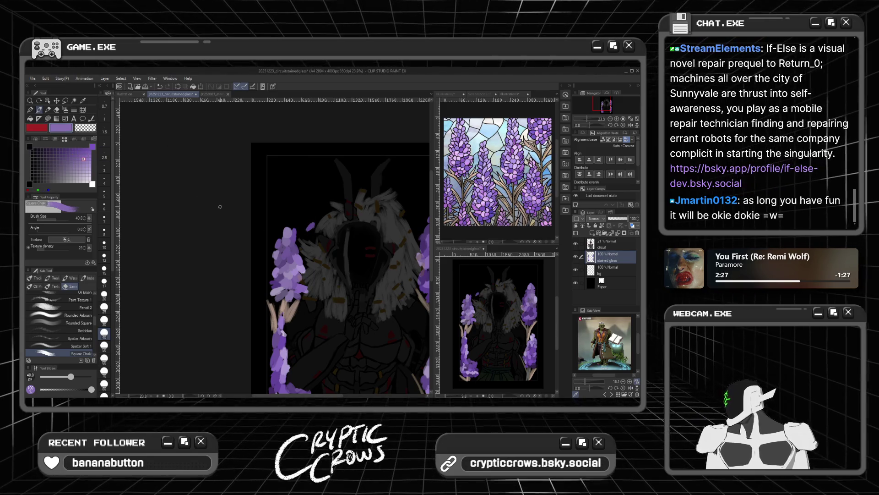
left_click(81, 167)
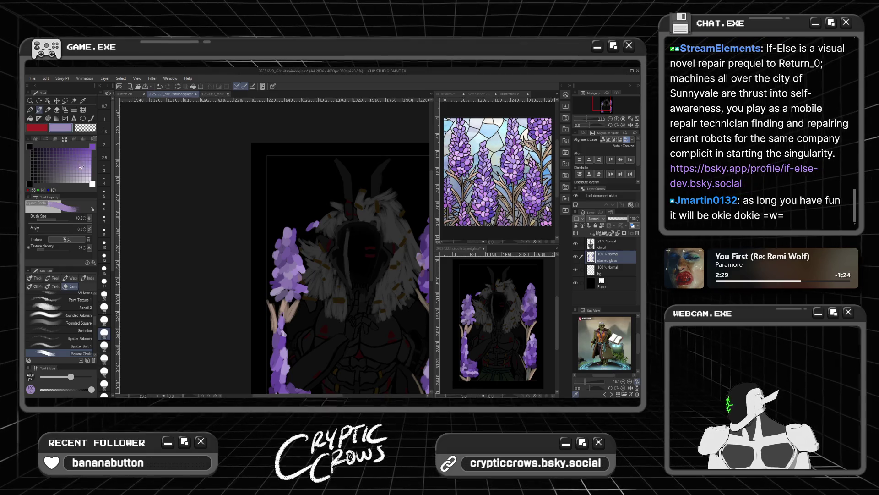
left_click(313, 228)
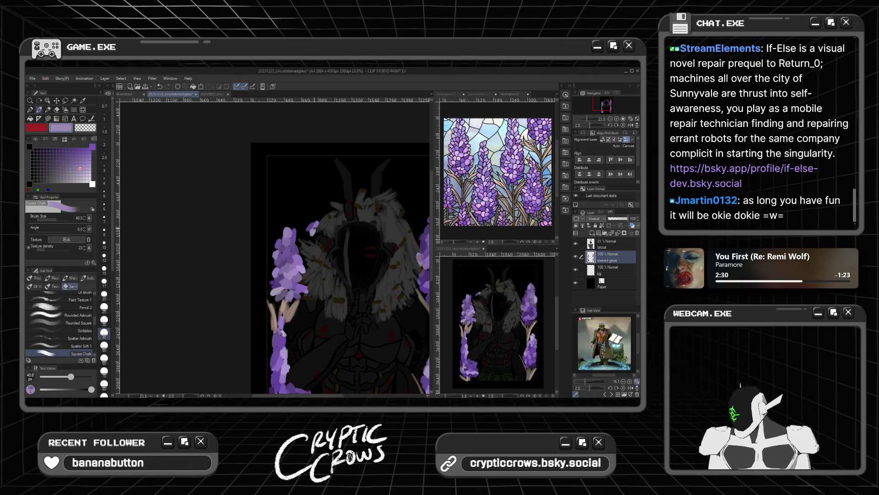
left_click(313, 227)
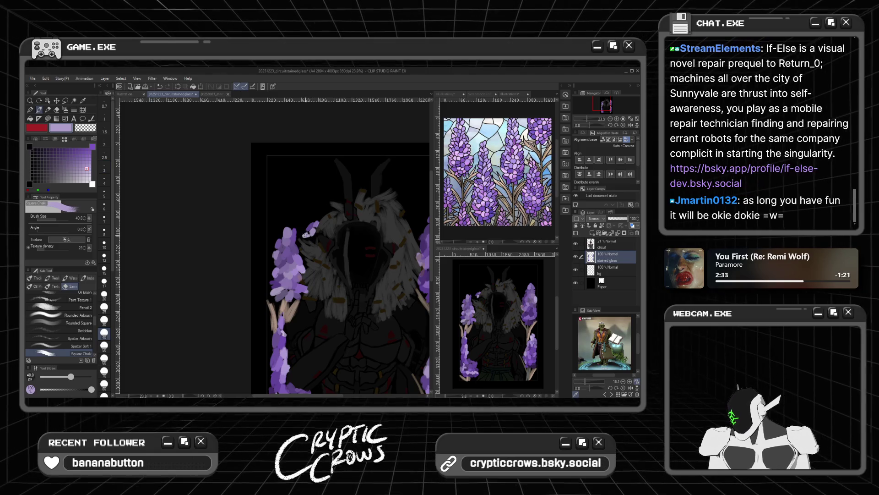
Add alternating dark and light purple petals higher up the spike toward the horn
left_click(77, 152)
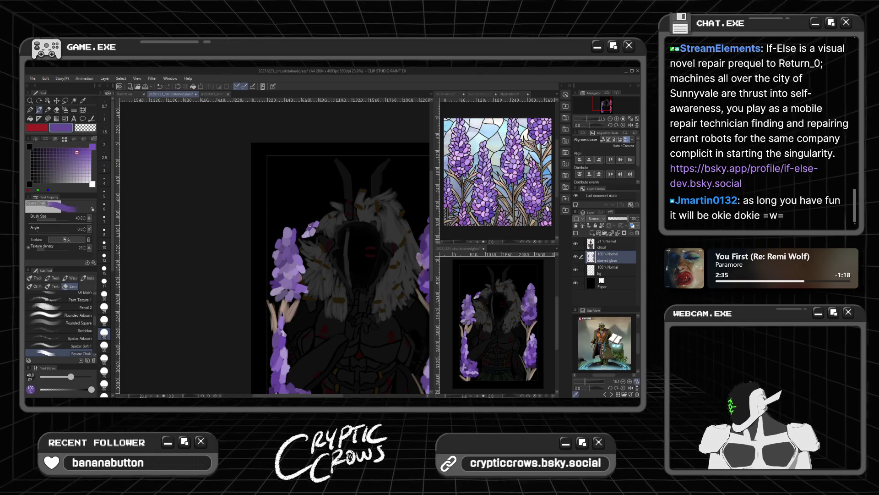
left_click(87, 155)
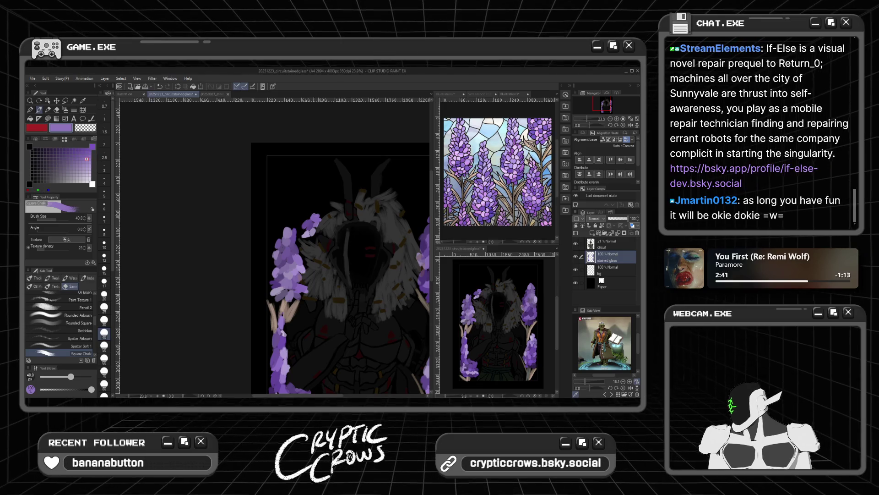
left_click(70, 159)
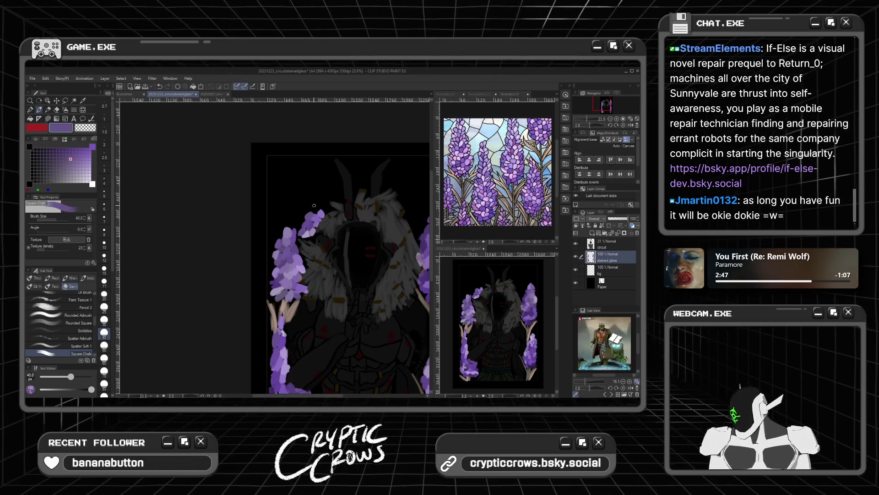
left_click(322, 208, "alt")
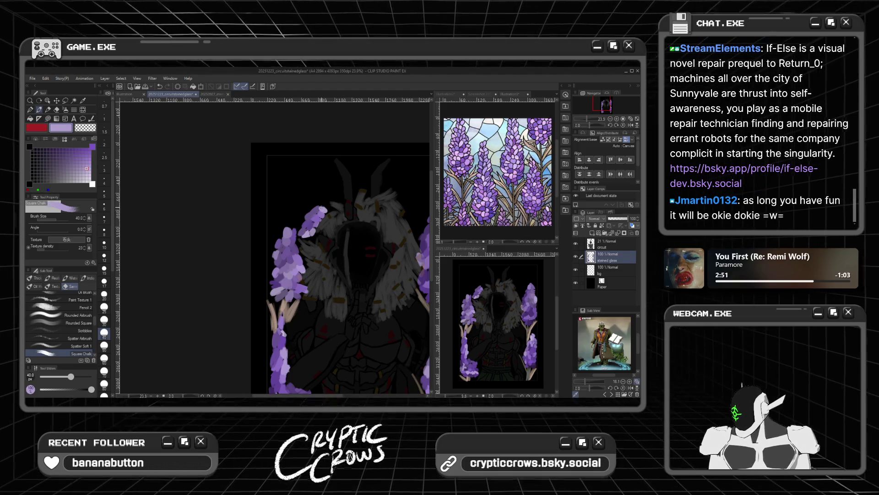
left_click(80, 159)
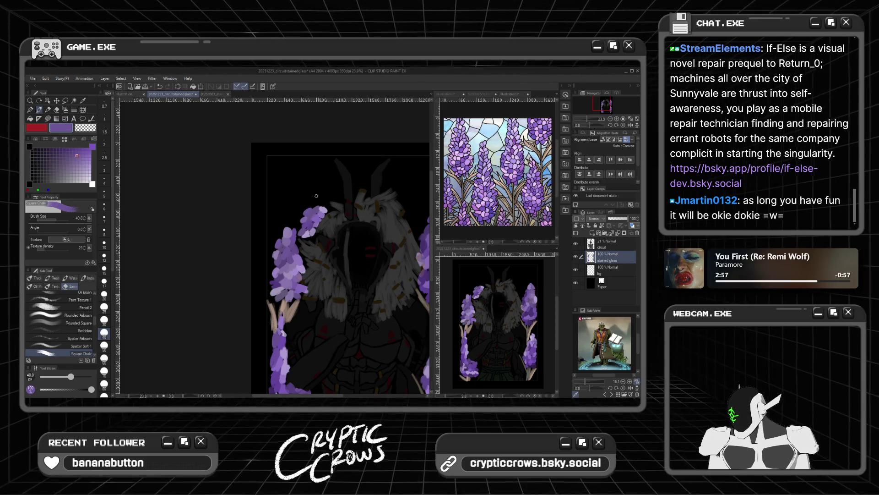
left_click(76, 152)
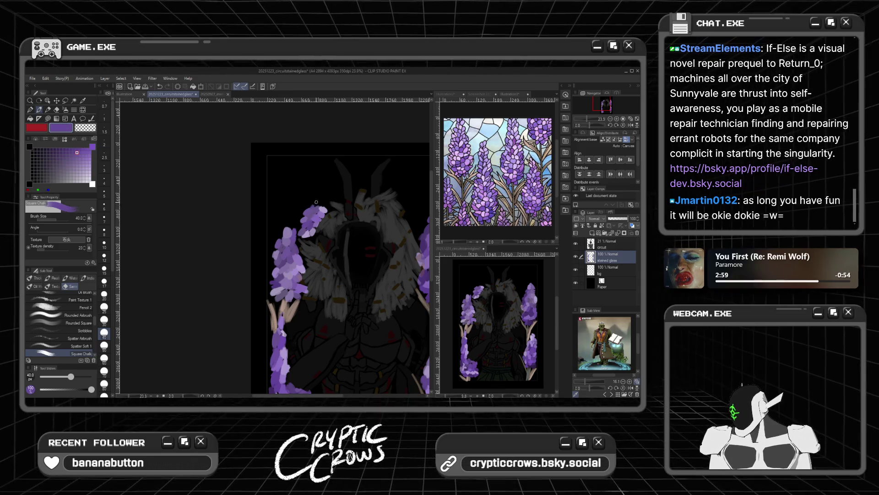
left_click(86, 155)
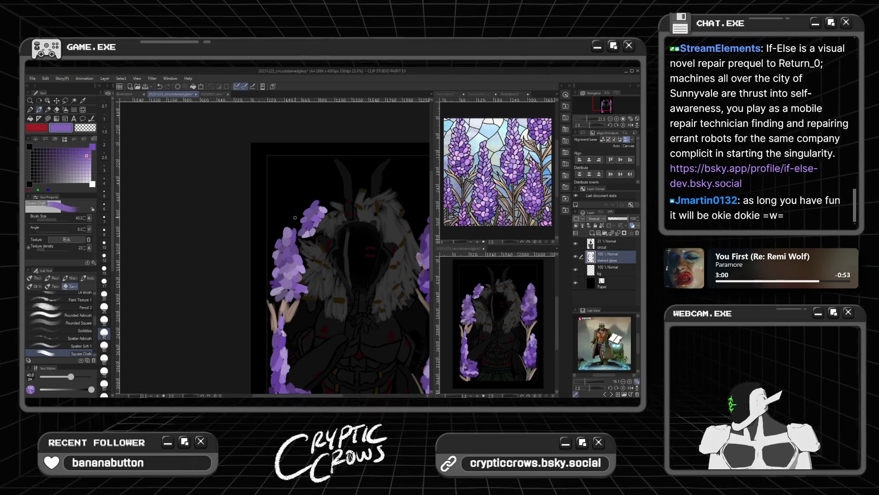
left_click(320, 200, "alt")
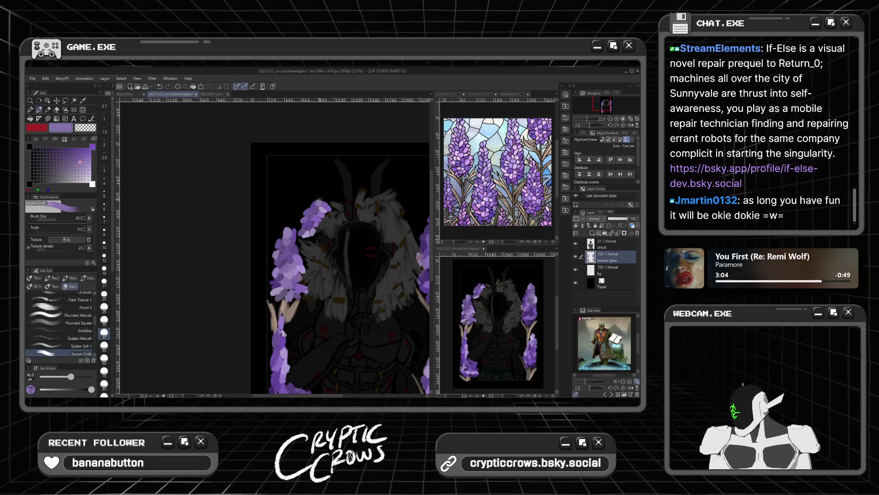
left_click(74, 154)
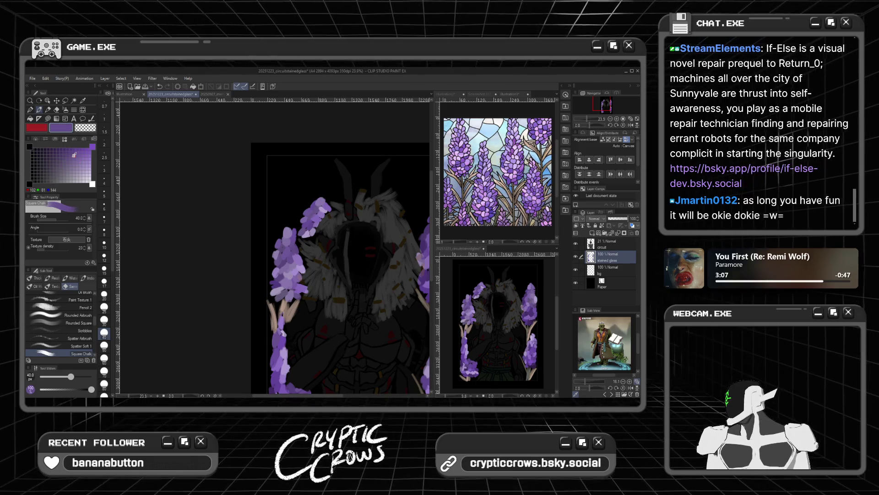
Top the spike with lilac blooms in mid purples, dark shadows and pale greyish lavender
left_click(310, 204, "alt")
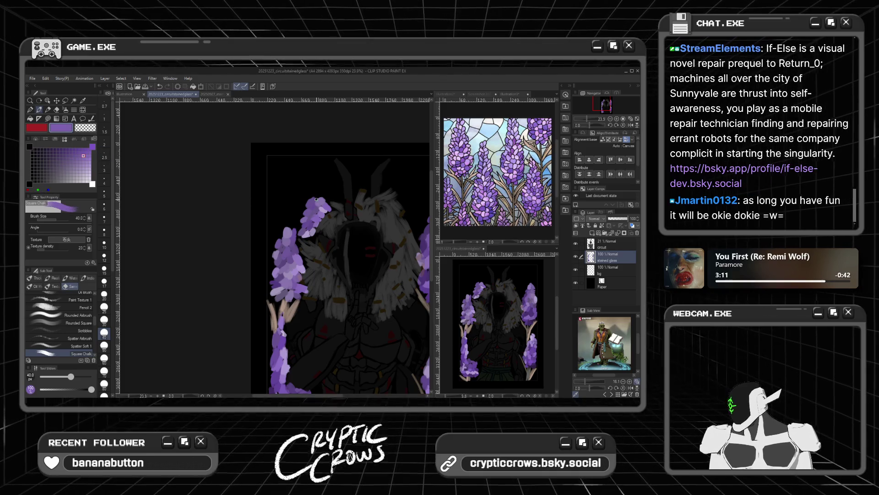
left_click(87, 162)
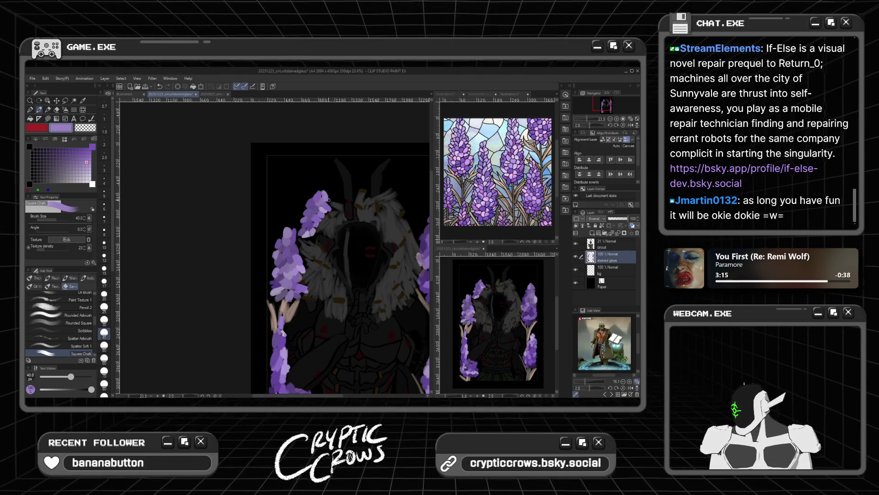
left_click(90, 171)
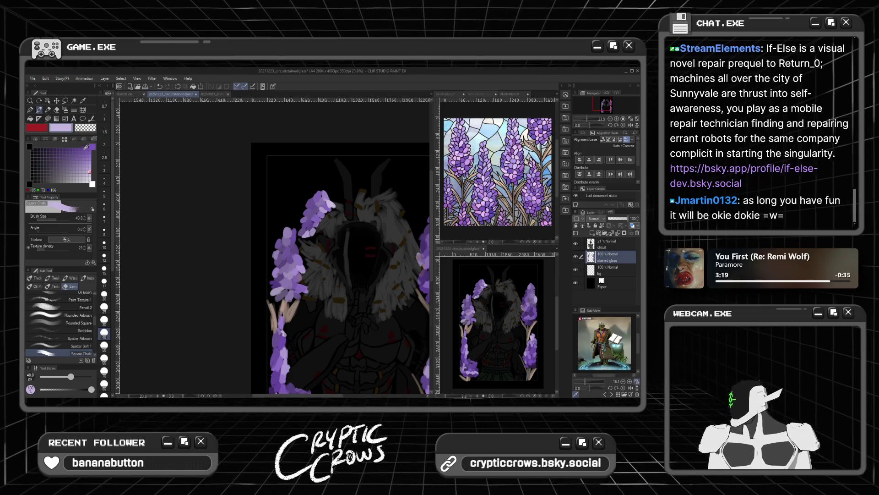
left_click(83, 156)
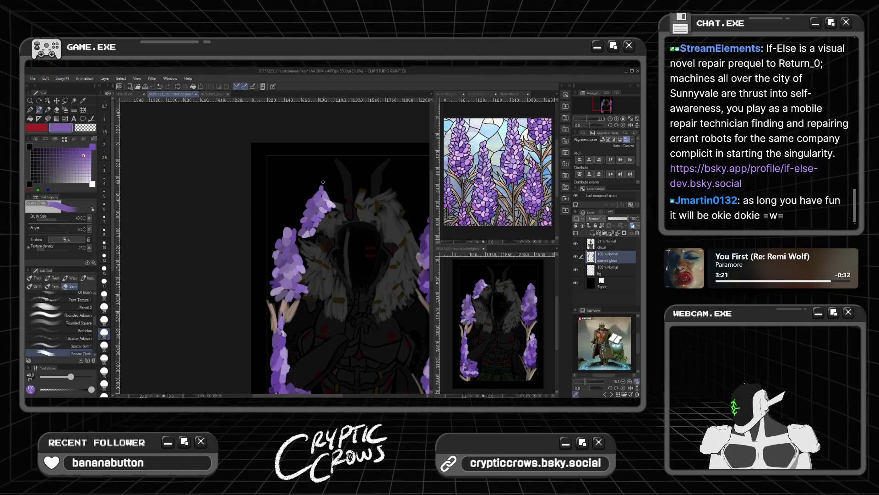
left_click(77, 151)
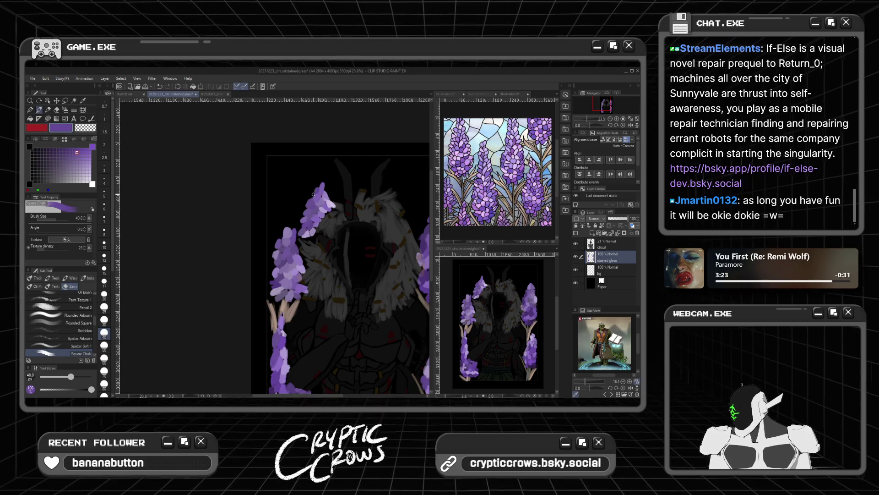
left_click(86, 155)
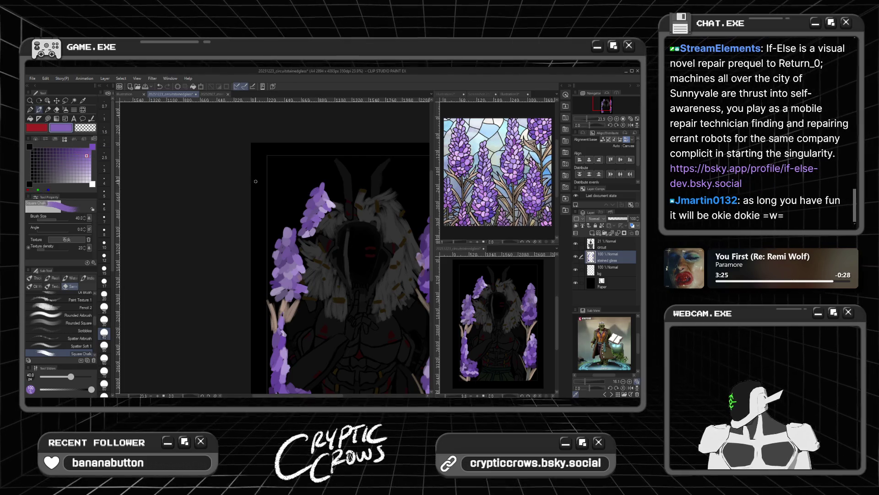
left_click(89, 159)
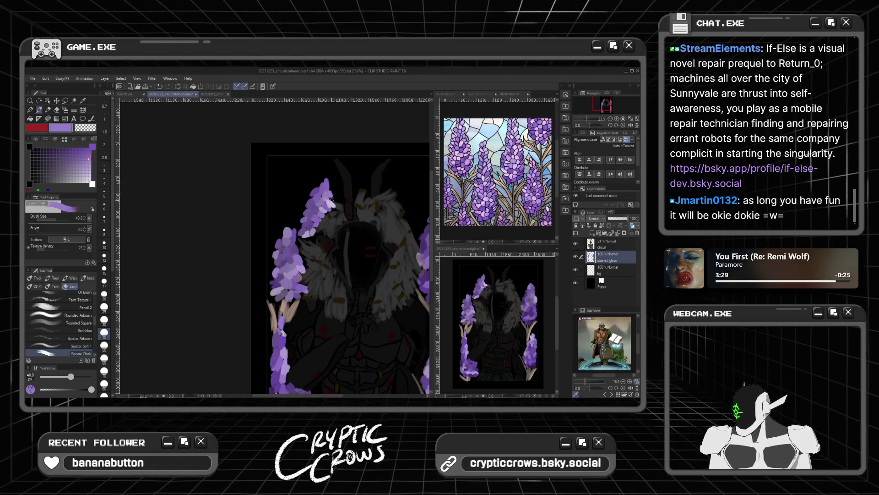
left_click(81, 174)
left_click(77, 162)
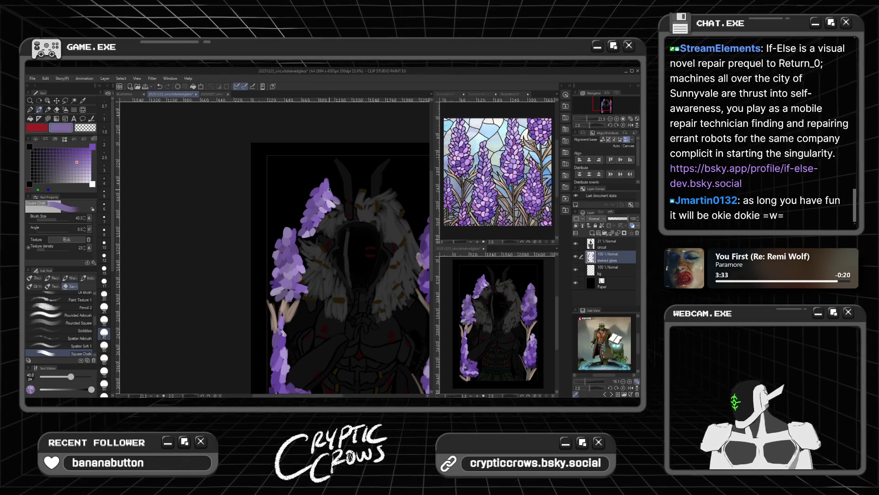
scroll(329, 189, "down", 2)
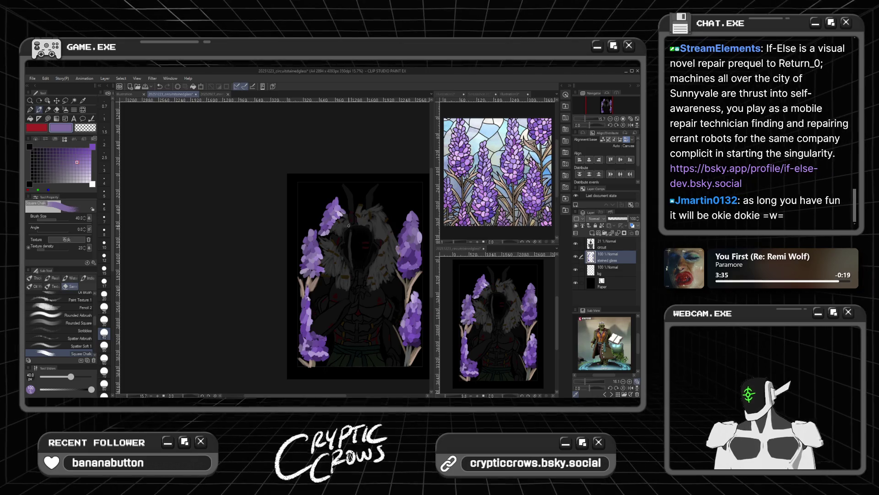
Eyedrop the beige stem colour and brush a stem stroke down beneath the lavender spike
scroll(332, 234, "up", 3)
scroll(330, 248, "up", 2)
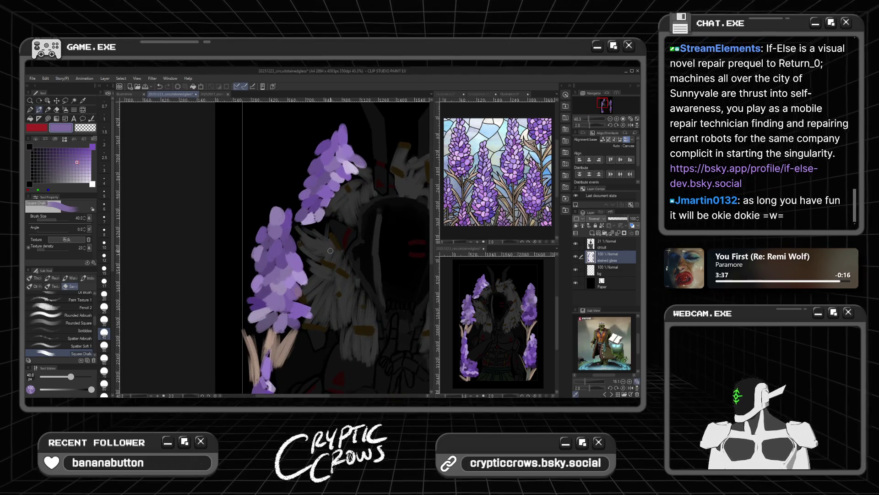
left_click(269, 336, "alt")
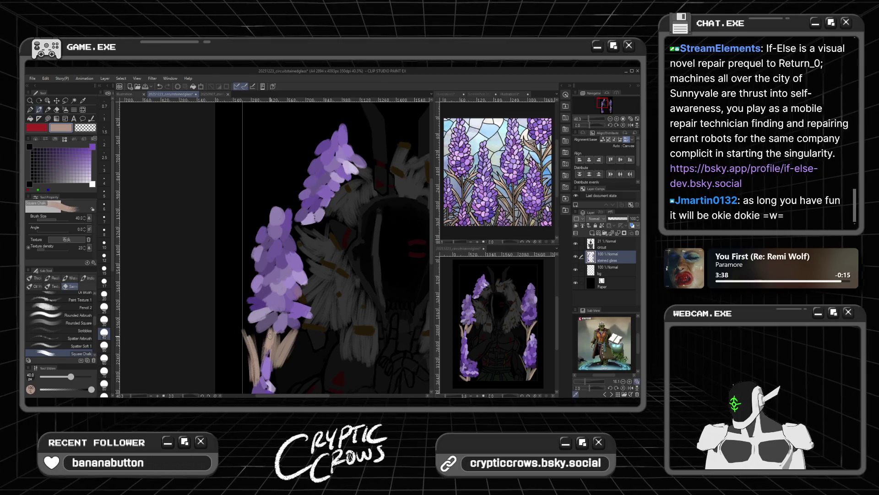
mouse_move(314, 229)
left_mouse_down()
mouse_move(316, 242)
mouse_move(321, 218)
mouse_move(317, 250)
mouse_move(303, 226)
mouse_move(313, 246)
left_mouse_up()
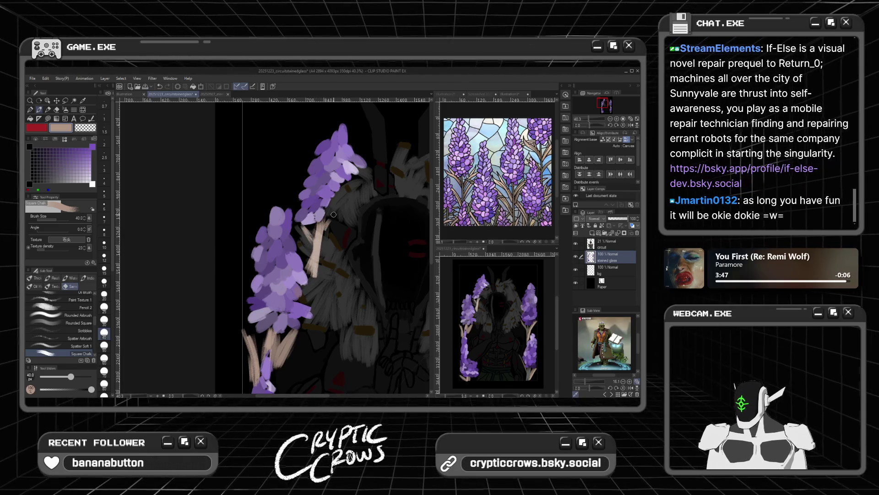
scroll(344, 238, "down", 3)
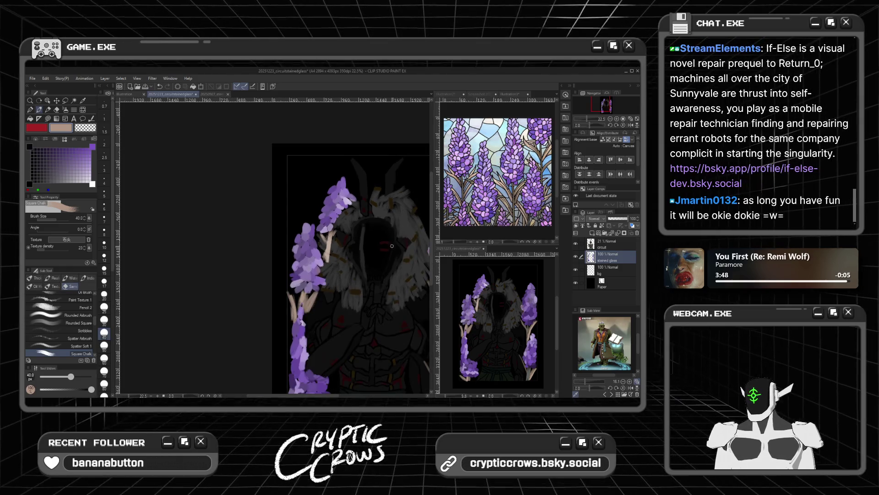
left_click(612, 247)
Make the circuit line art fully opaque and add a new layer above bg
left_click_drag(613, 218, 634, 218)
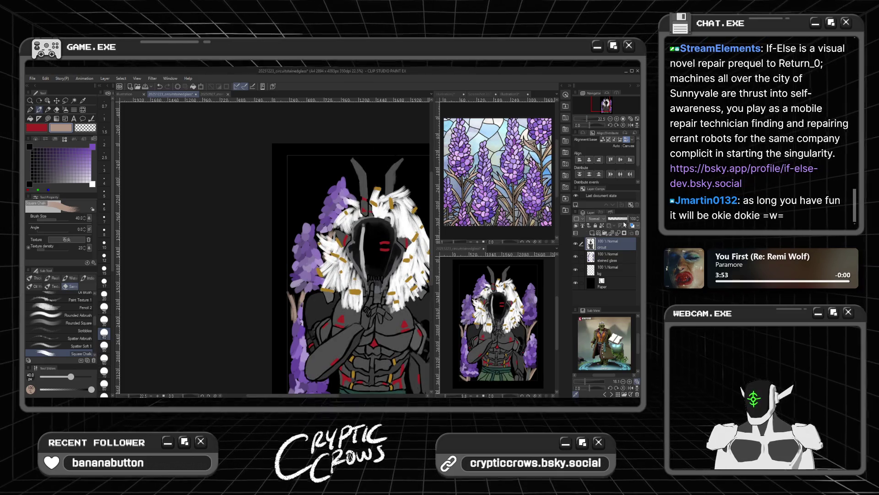
scroll(261, 232, "down", 2)
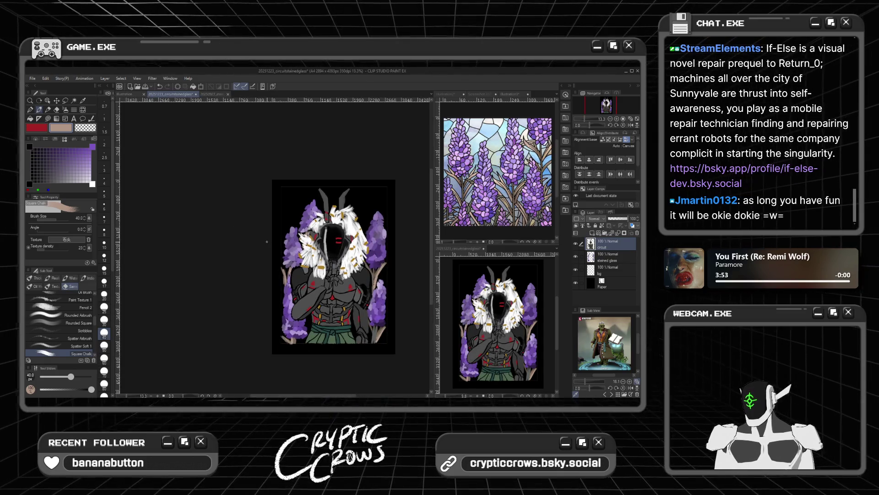
scroll(267, 241, "up", 1)
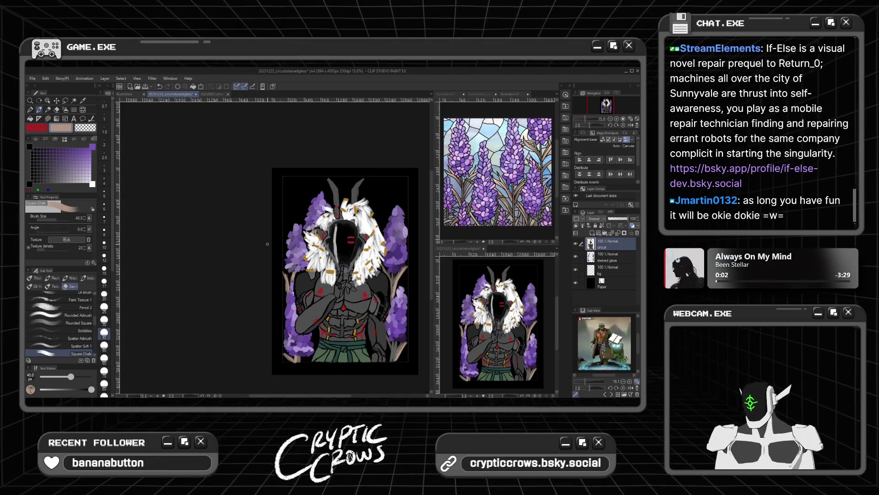
scroll(268, 244, "down", 1)
scroll(268, 243, "up", 1)
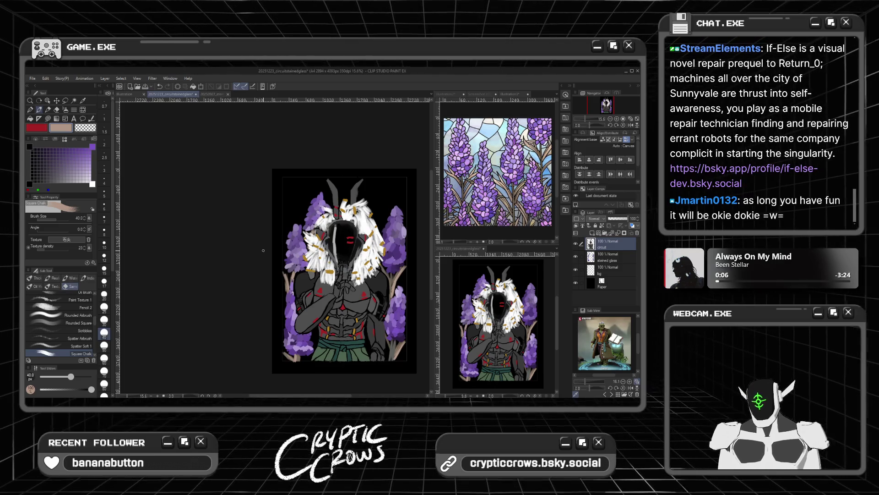
left_click(615, 270)
key("ctrl+shift+n")
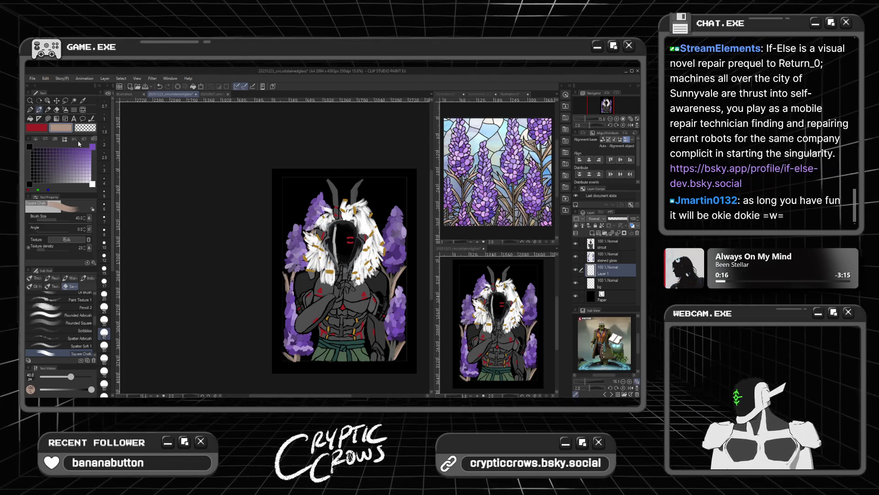
Set a pale lavender-blue sub colour and make it the colour grid's corner swatch
left_click(35, 138)
left_click(70, 156)
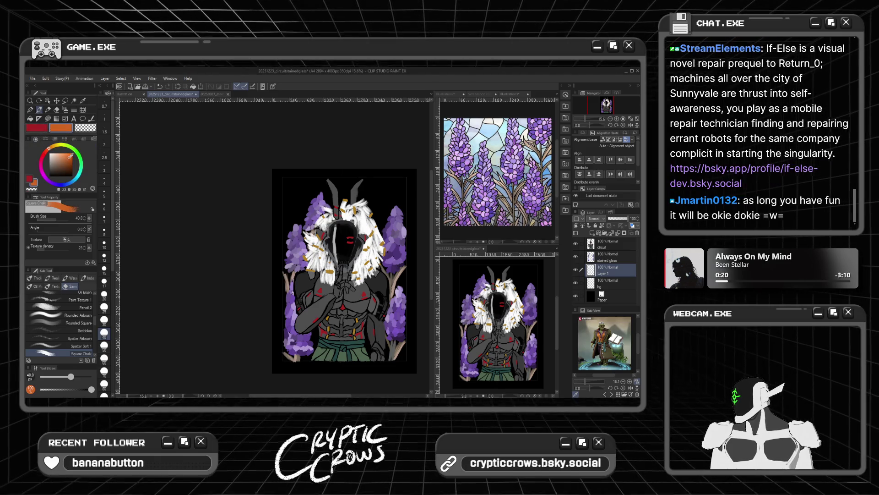
left_click(63, 185)
left_click(70, 162)
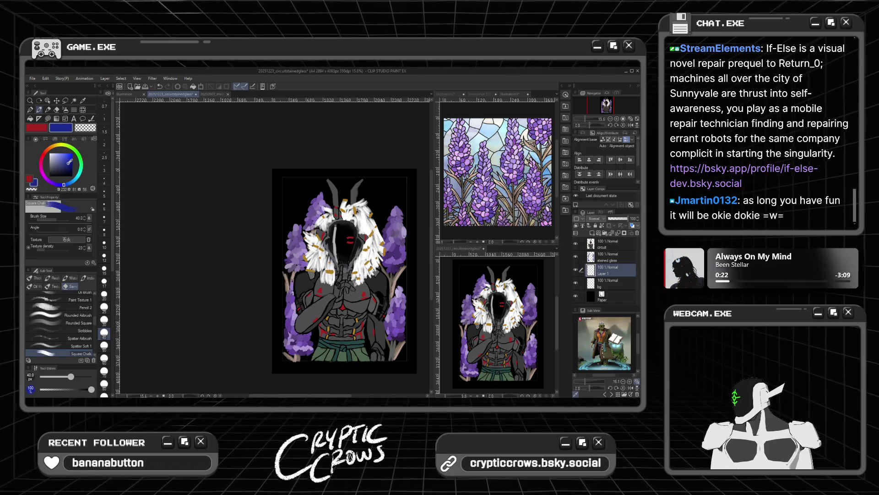
left_click_drag(68, 156, 58, 154)
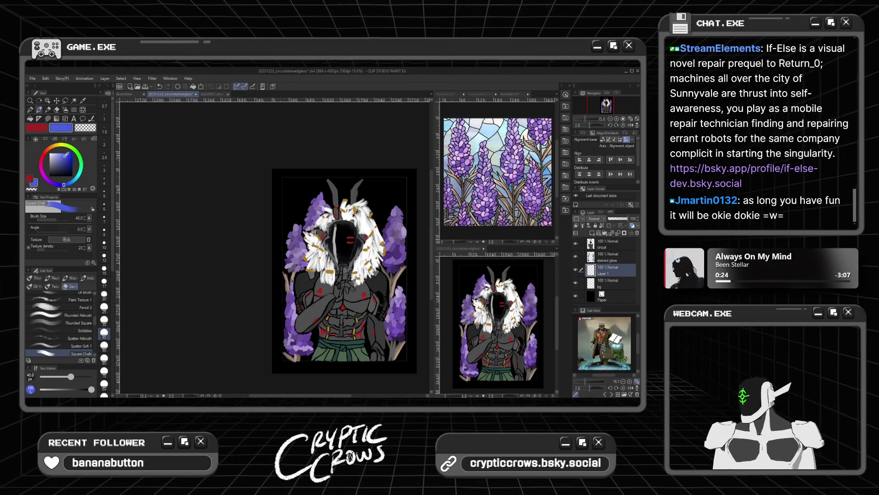
left_click(66, 140)
left_click(92, 145)
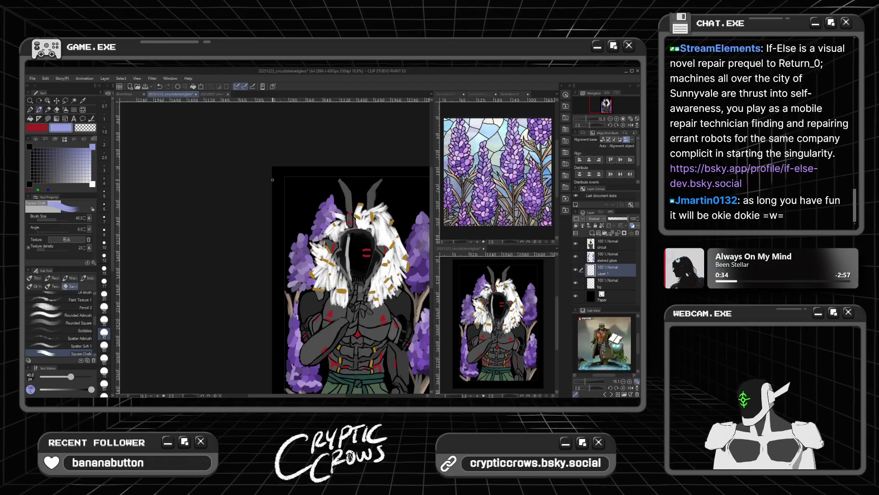
Restore the stained glass layer to full opacity and return to painting on Layer 1
scroll(271, 179, "down", 1)
scroll(273, 180, "up", 1)
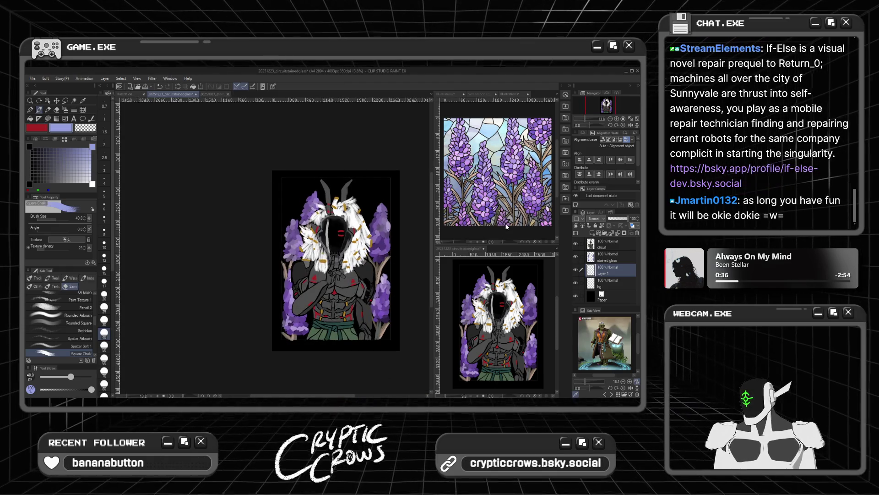
left_click(612, 257)
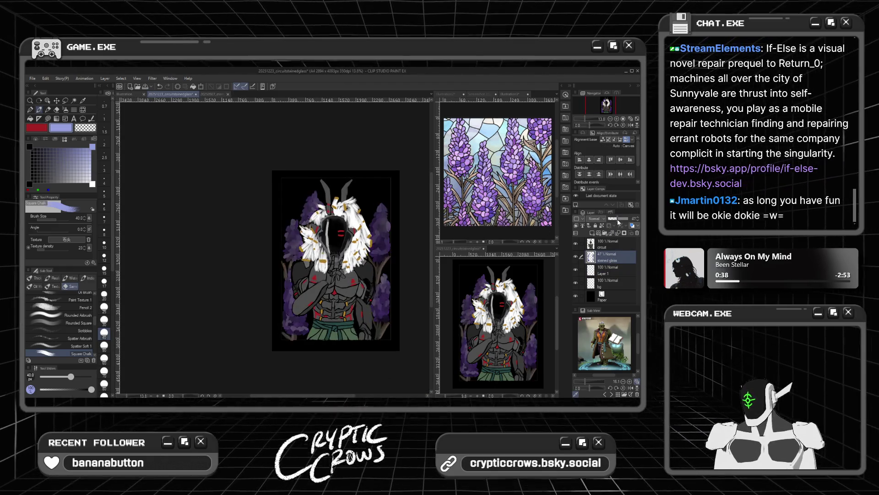
left_click(614, 271)
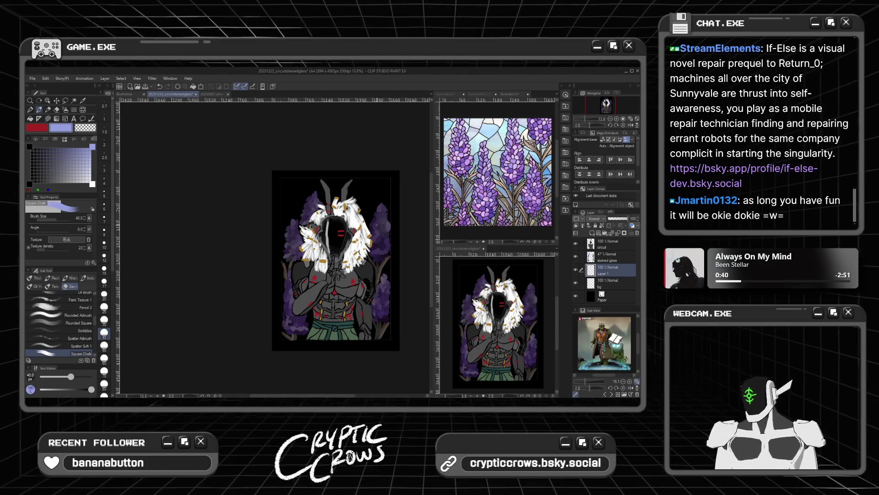
scroll(284, 222, "up", 4)
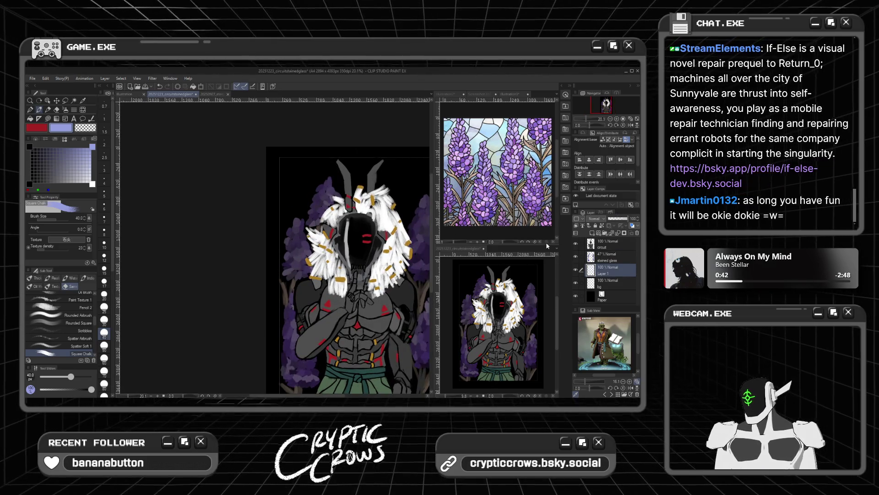
left_click(614, 257)
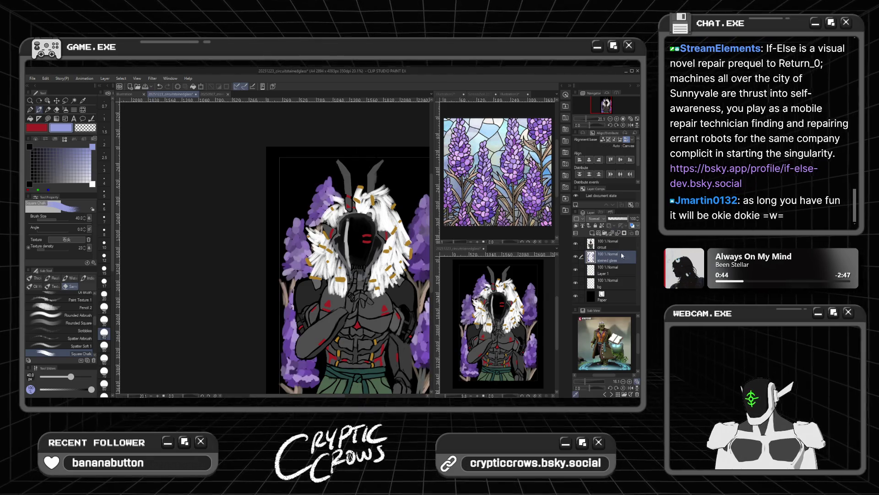
left_click(614, 271)
scroll(344, 266, "down", 1)
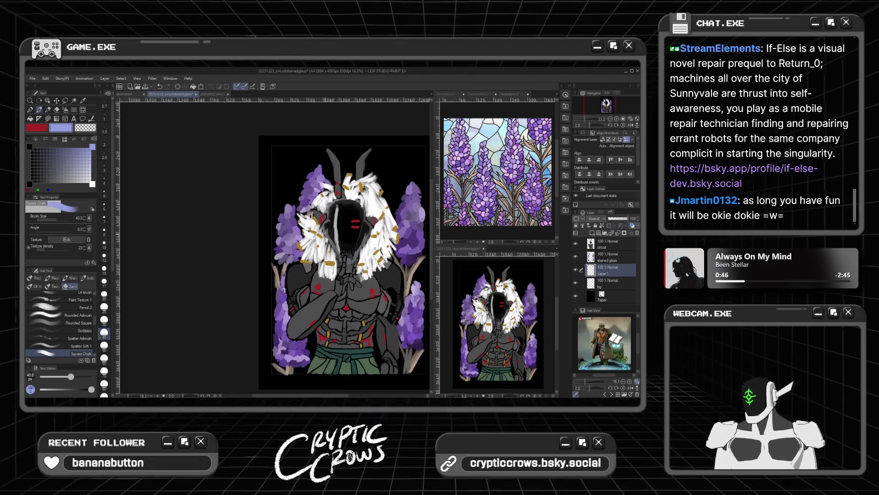
Make the lavender slightly more saturated in the colour wheel
left_click(36, 139)
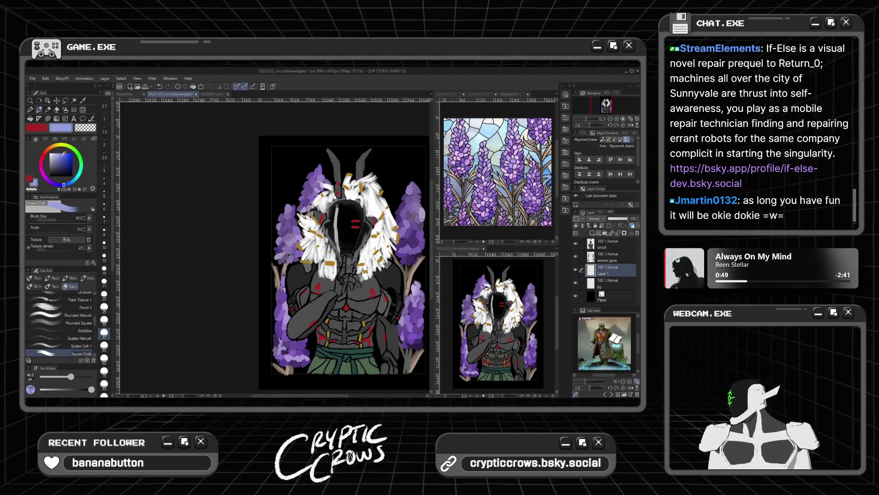
left_click(64, 154)
left_click(64, 139)
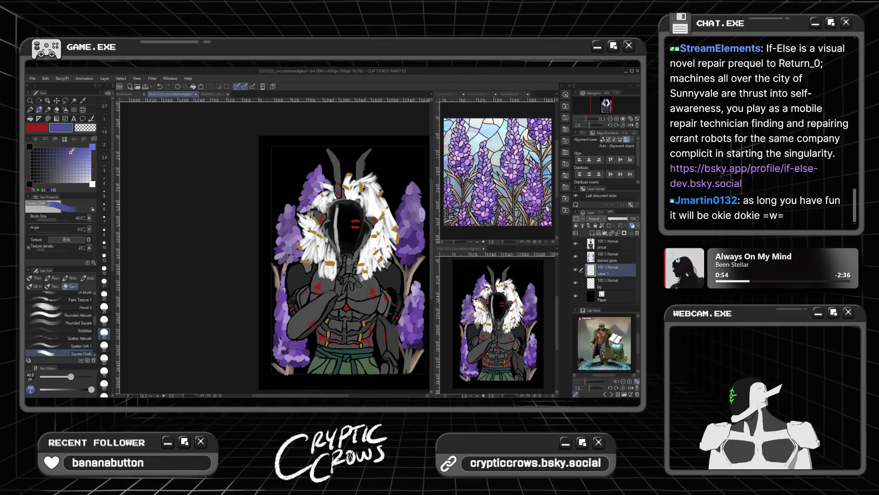
Lower the circuit layer to 35% and the stained glass layer to 10% opacity
scroll(210, 176, "down", 3)
scroll(211, 176, "up", 1)
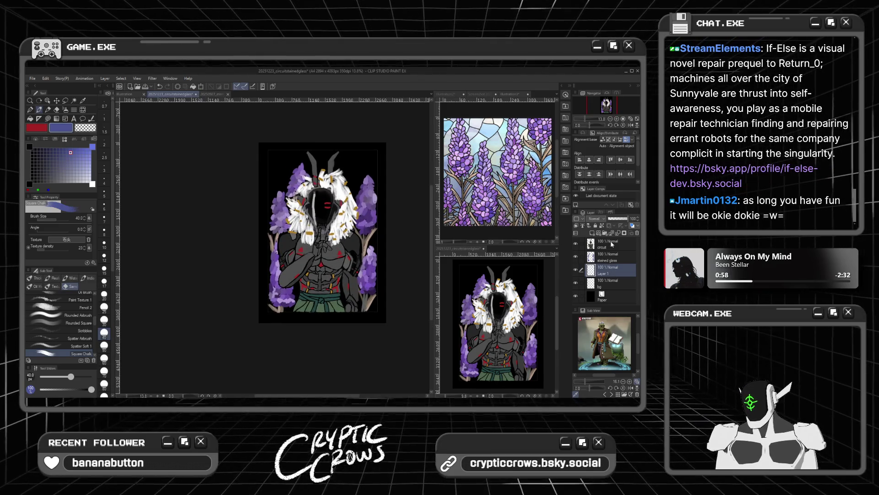
left_click(611, 260)
left_click(611, 244)
left_click_drag(626, 219, 611, 221)
left_click(616, 255)
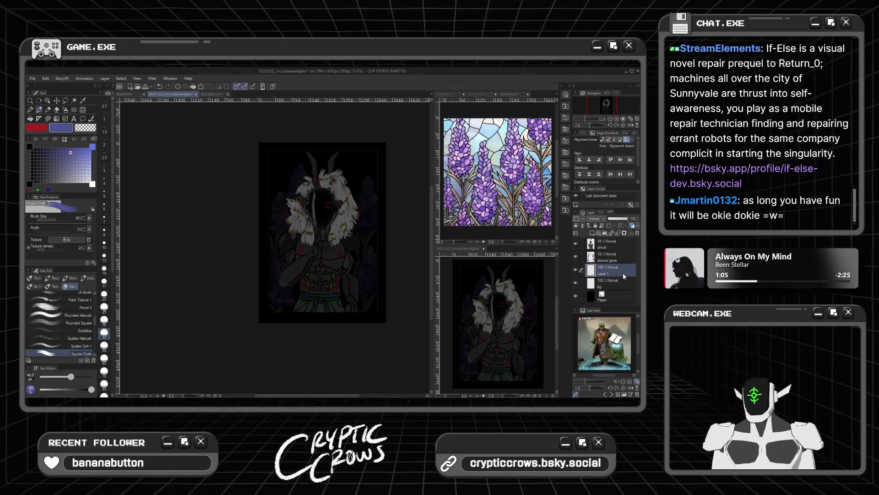
Set the brush size to 60 and paint periwinkle and purple patches over the figure's head
left_click(104, 358)
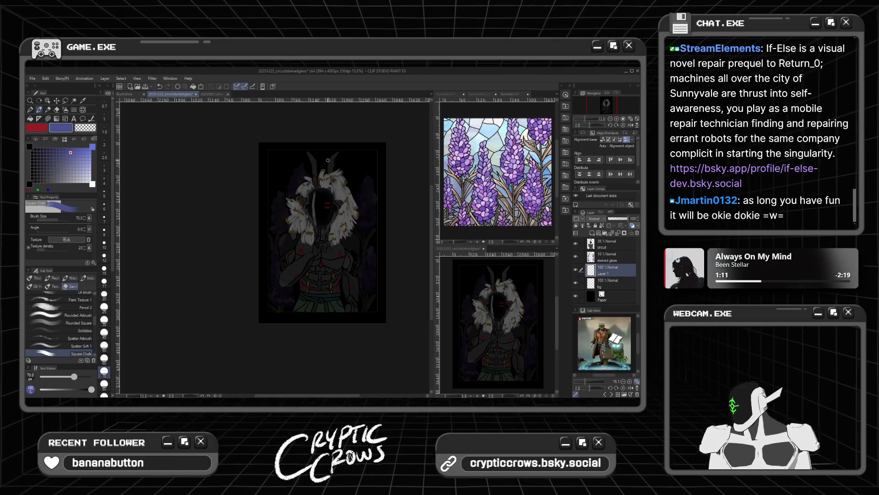
left_click_drag(324, 155, 331, 170)
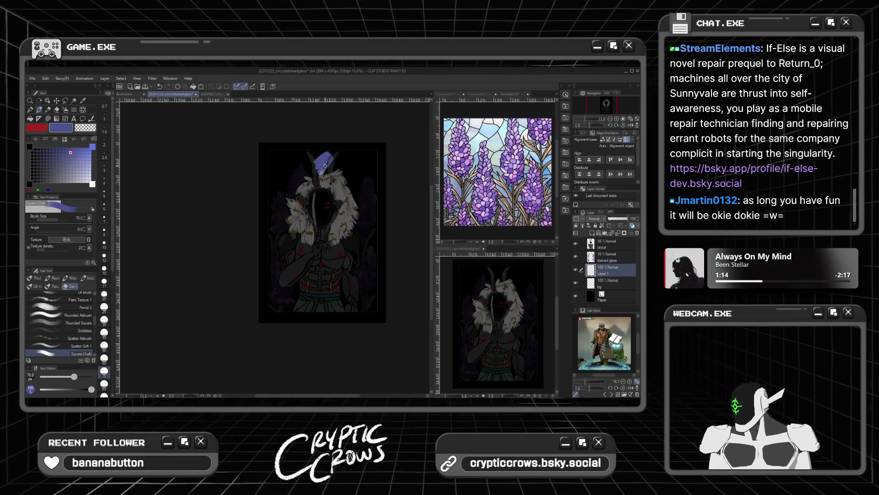
left_click_drag(332, 174, 328, 182)
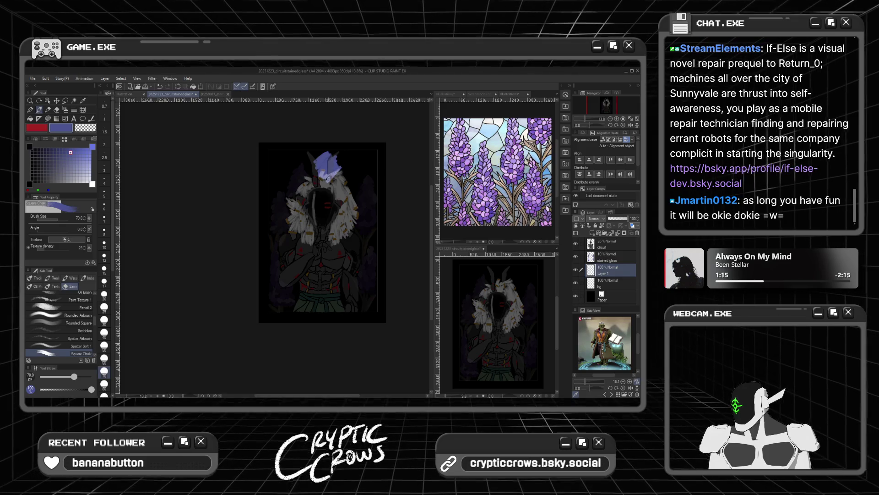
left_click(81, 155)
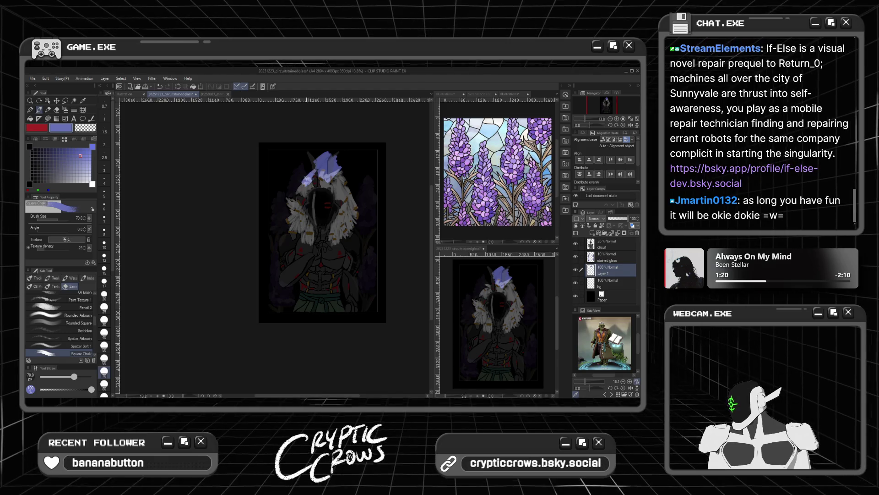
left_click_drag(306, 181, 311, 166)
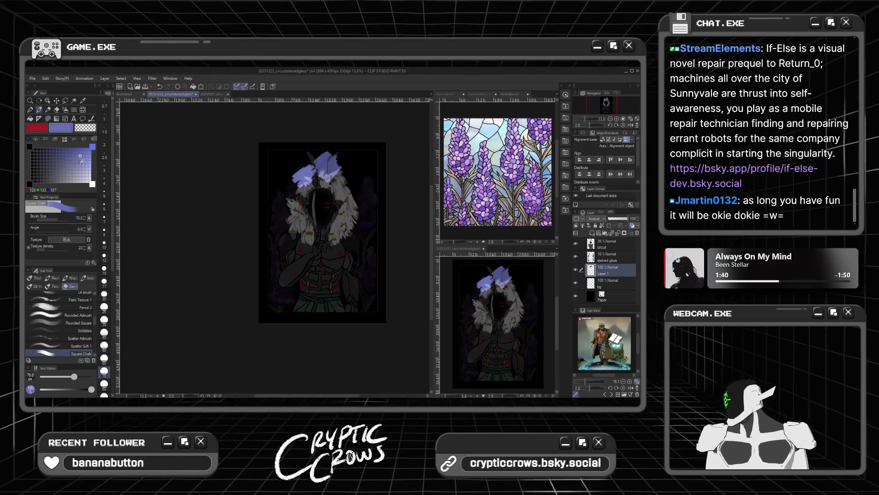
left_click(293, 181, "alt")
Paint lighter lavender and blue-violet patches above and to the left of the head
left_click_drag(294, 181, 290, 194)
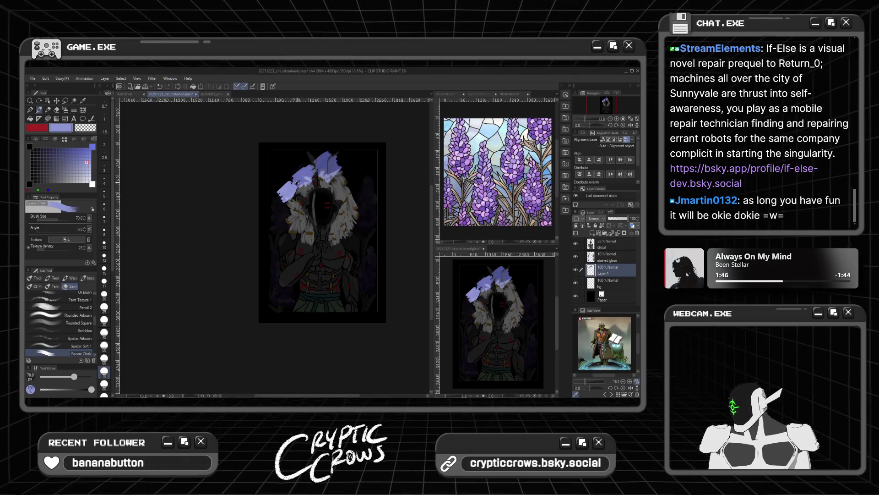
left_click(91, 174)
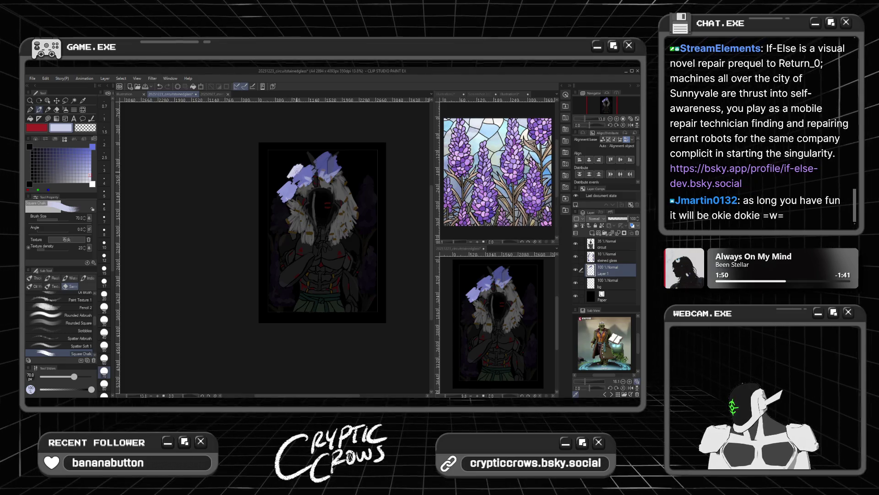
mouse_move(298, 173)
left_mouse_down()
mouse_move(306, 166)
mouse_move(288, 159)
left_mouse_up()
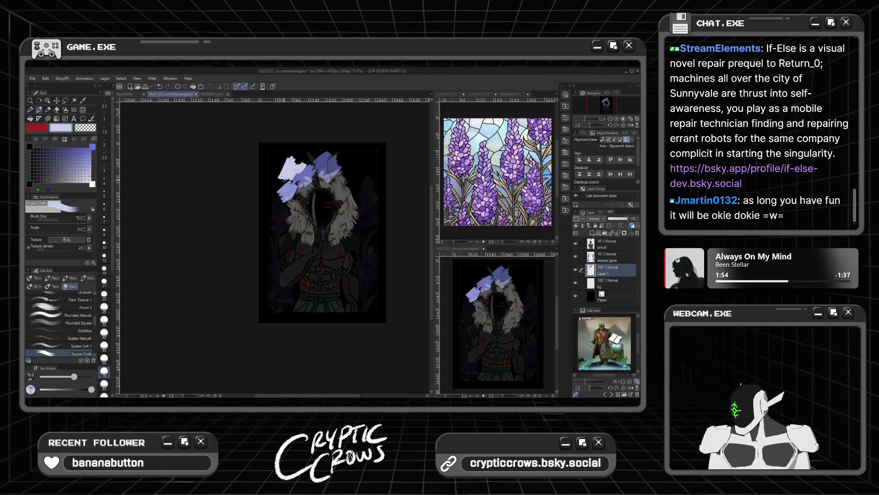
left_click(89, 165)
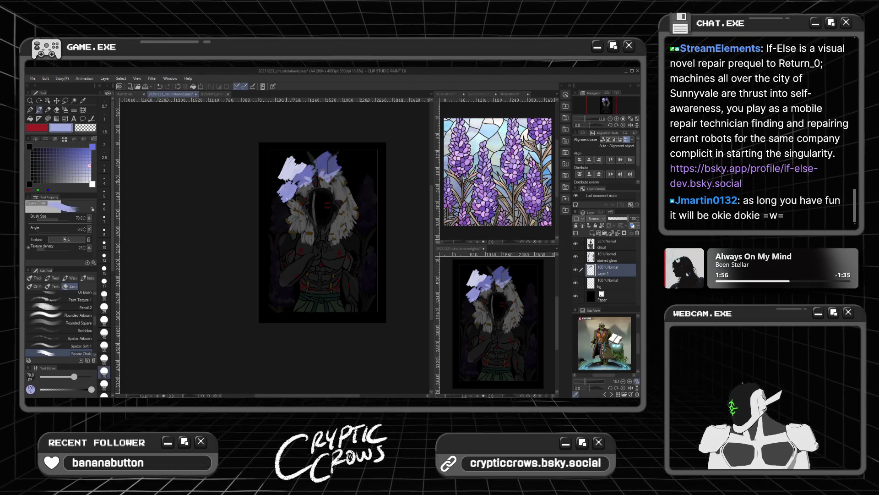
left_click_drag(288, 162, 271, 202)
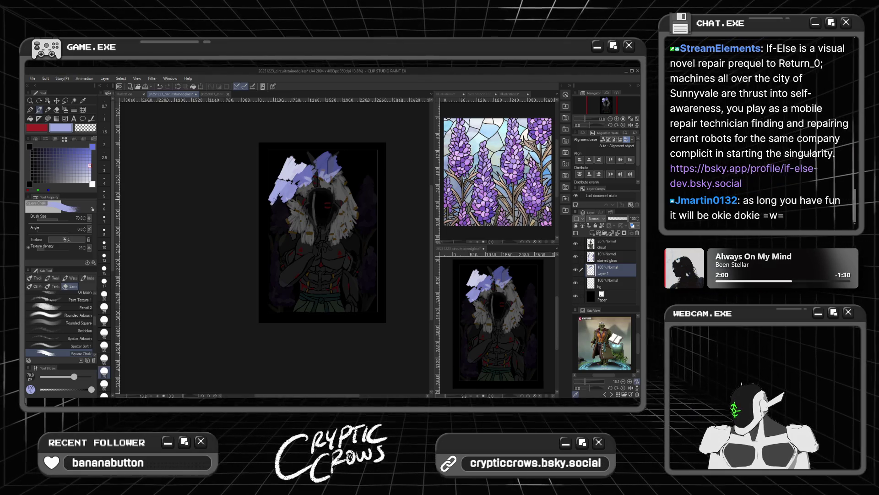
left_click(77, 149)
mouse_move(292, 152)
left_mouse_down()
mouse_move(302, 163)
mouse_move(297, 151)
left_mouse_up()
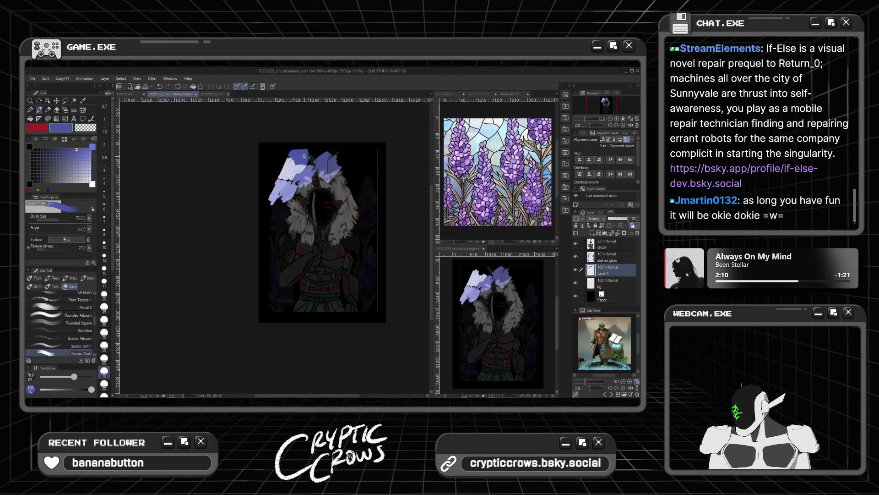
left_click(90, 168)
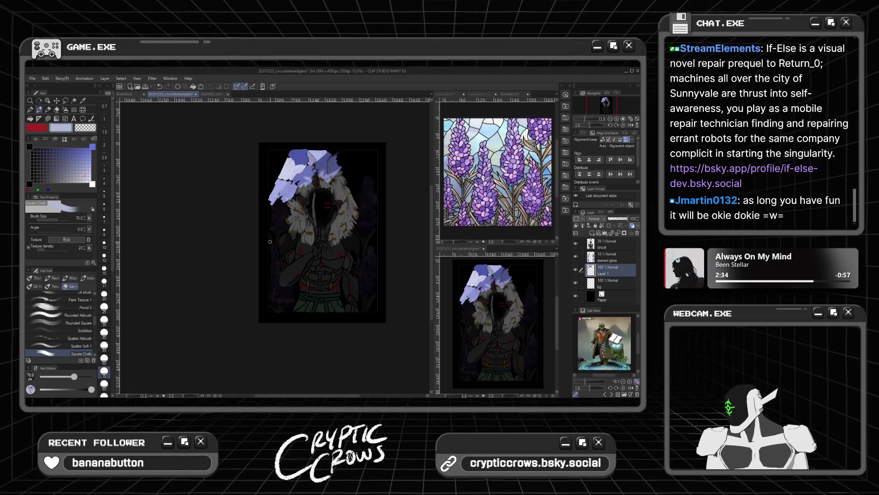
Dab and extend lavender patches beside the head along the hood's left edge
left_click(80, 162)
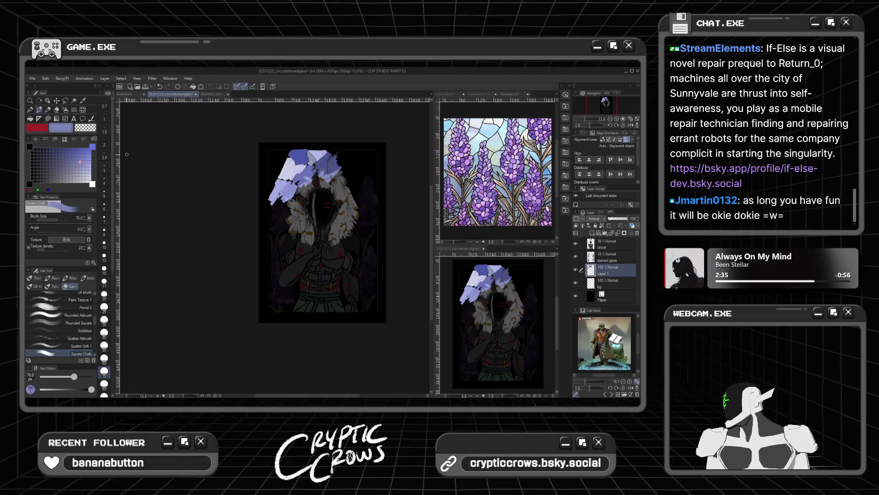
left_click(295, 237)
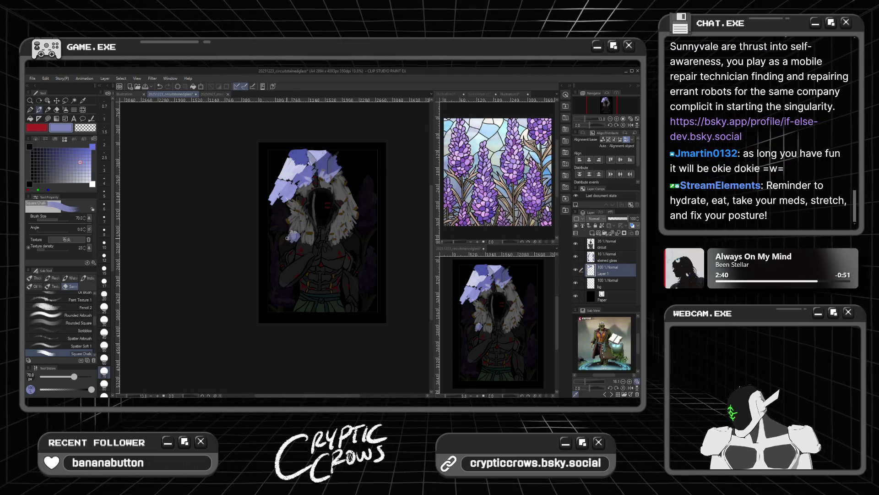
left_click_drag(287, 237, 288, 222)
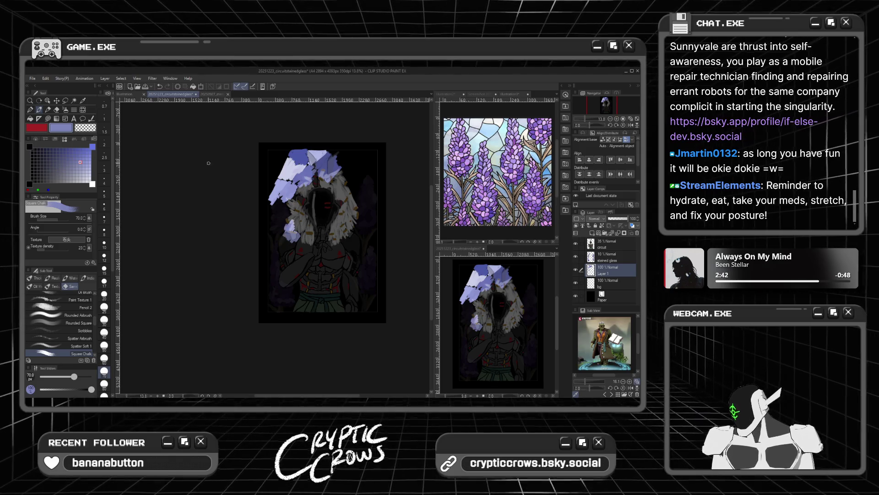
left_click(287, 223, "alt")
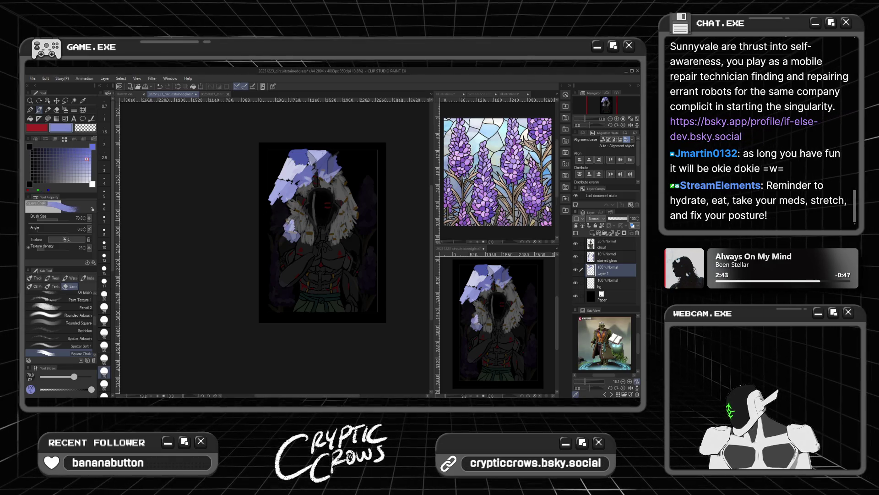
left_click_drag(288, 210, 284, 213)
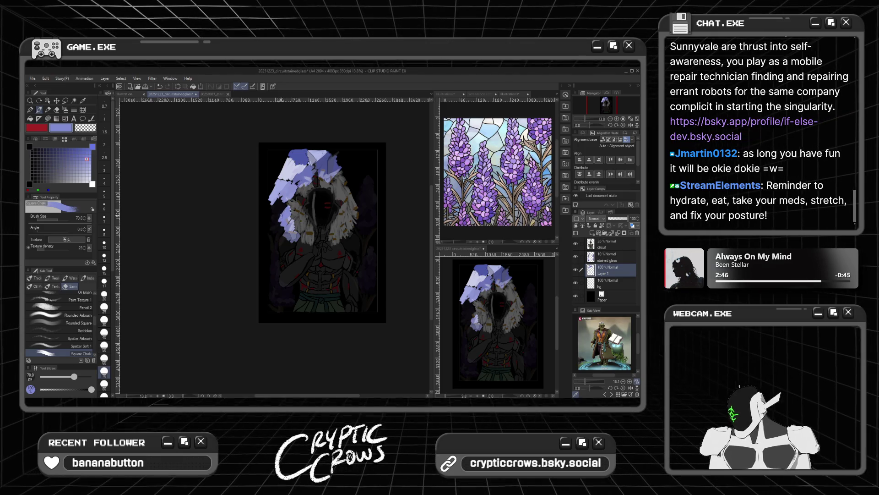
left_click_drag(280, 208, 273, 202)
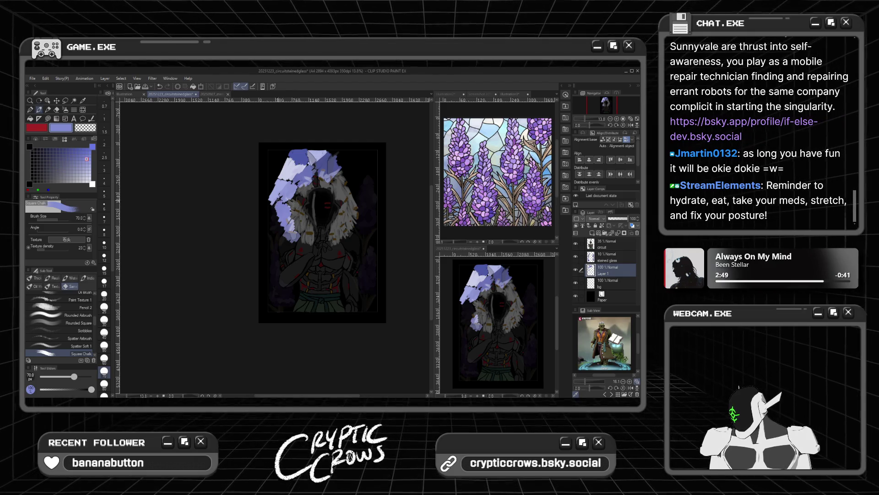
Add greyish-blue and light lavender chalk colour along the hair's left edge
left_click(64, 167)
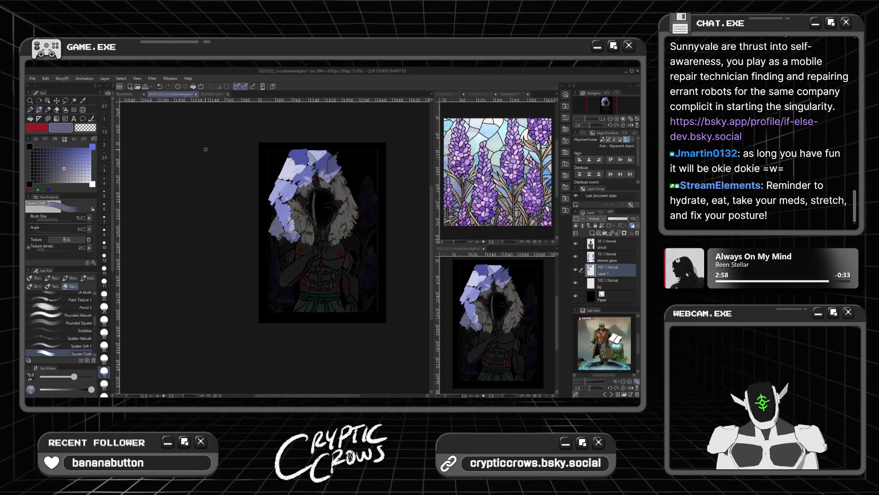
left_click(77, 169)
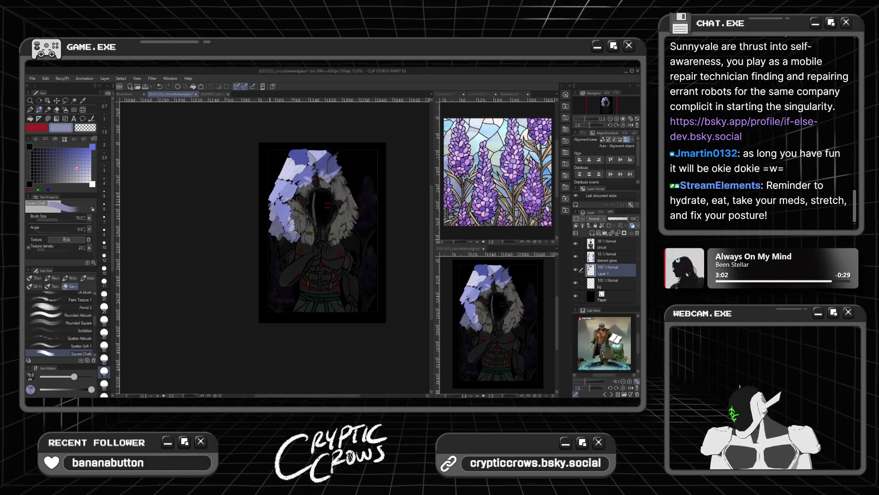
left_click_drag(276, 213, 269, 202)
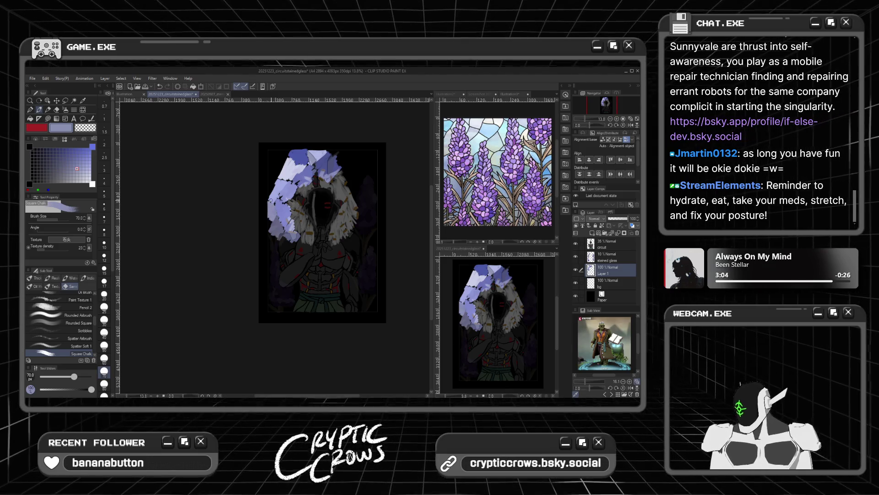
left_click(87, 174)
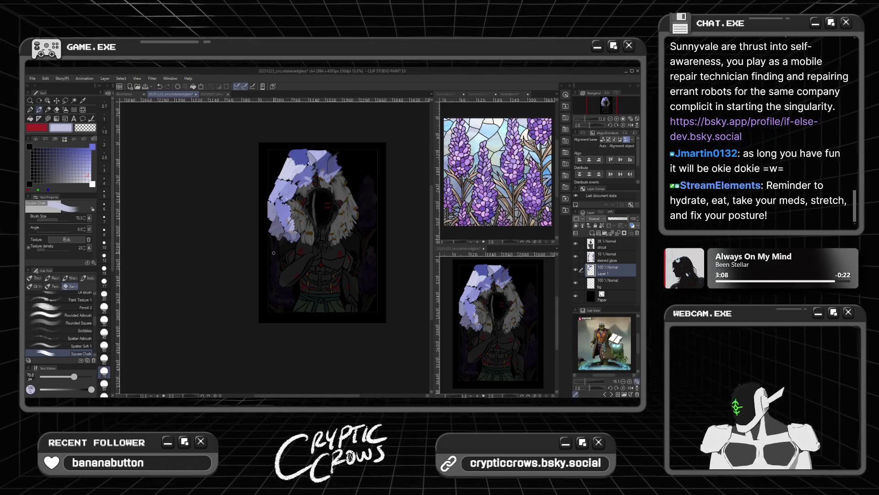
left_click(71, 168)
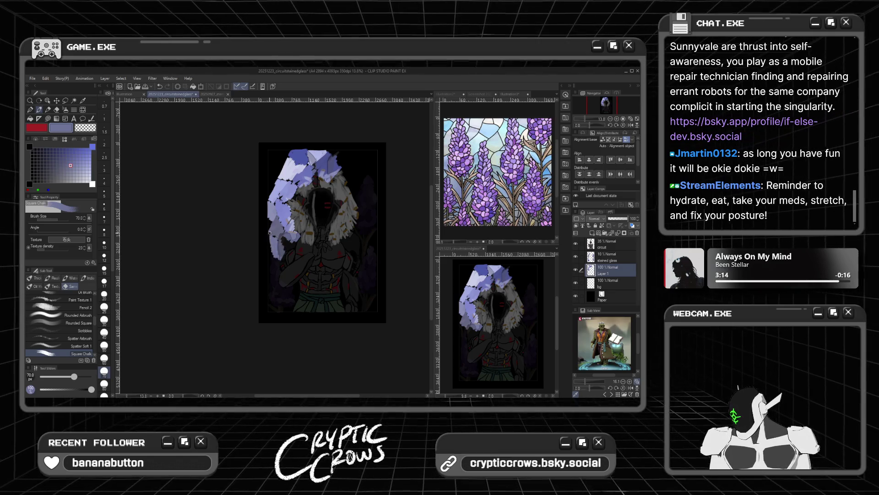
left_click(90, 170)
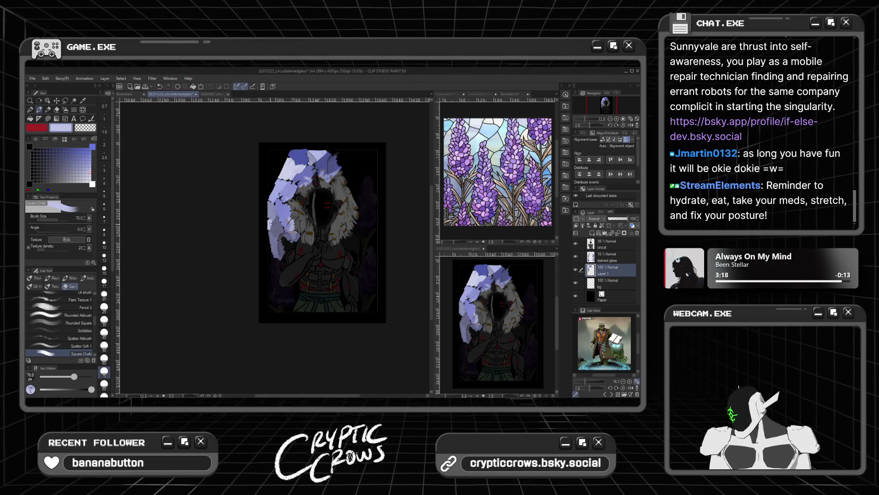
left_click(272, 255, "alt")
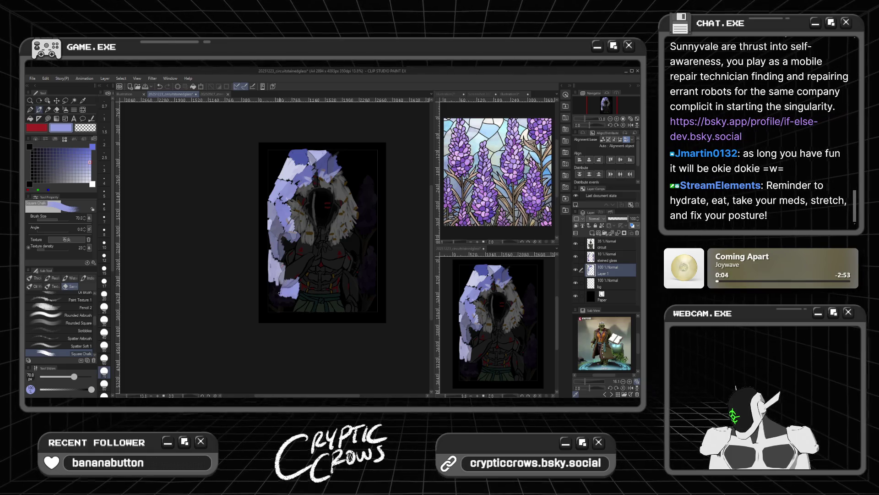
left_click(68, 171)
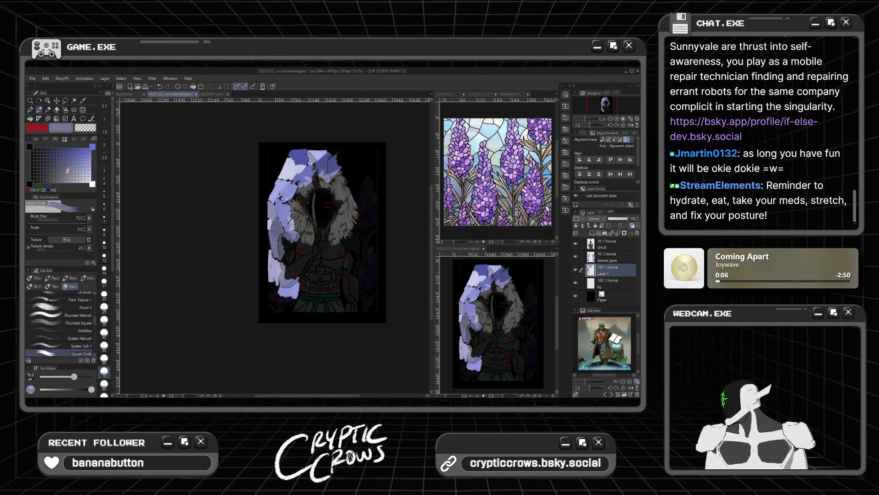
Mark the hood's left edge in greyish purple and repaint its top-left in sampled periwinkle
left_click_drag(263, 280, 276, 289)
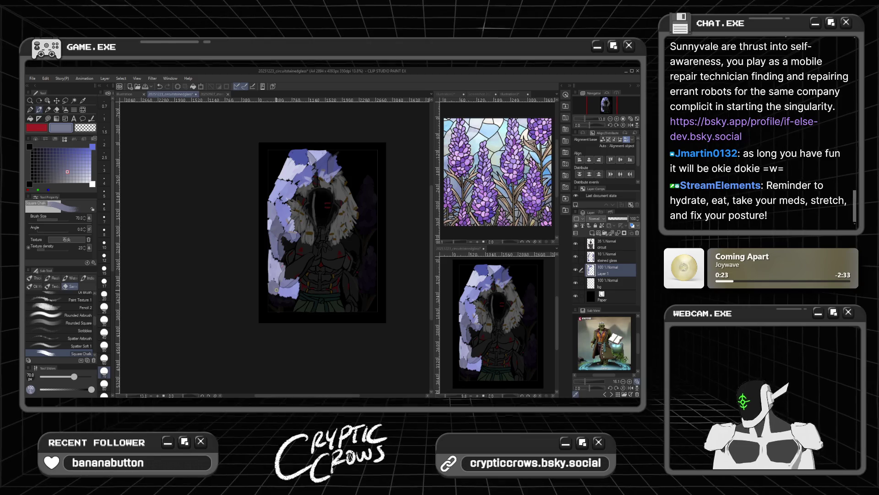
left_click(71, 149)
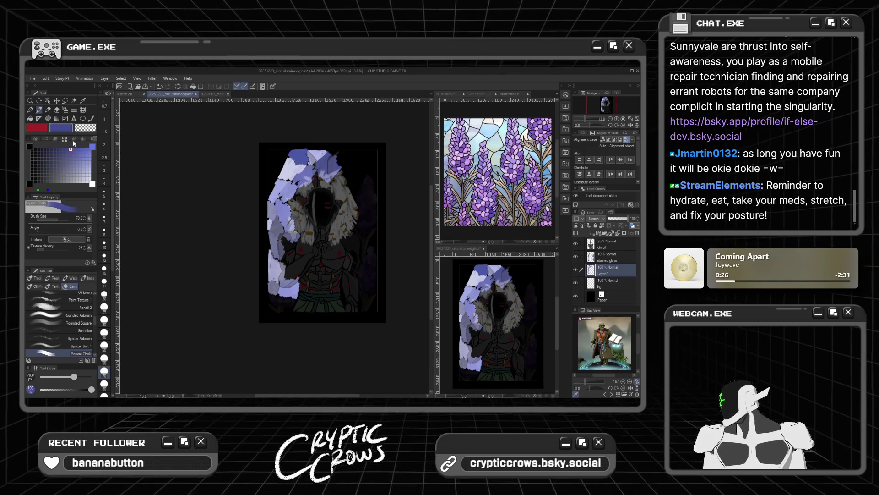
left_click_drag(281, 166, 273, 155)
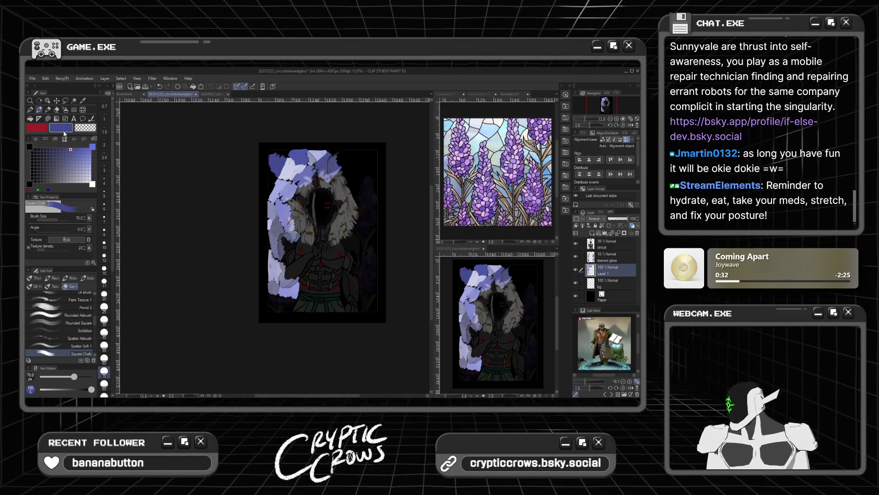
left_click(274, 156, "alt")
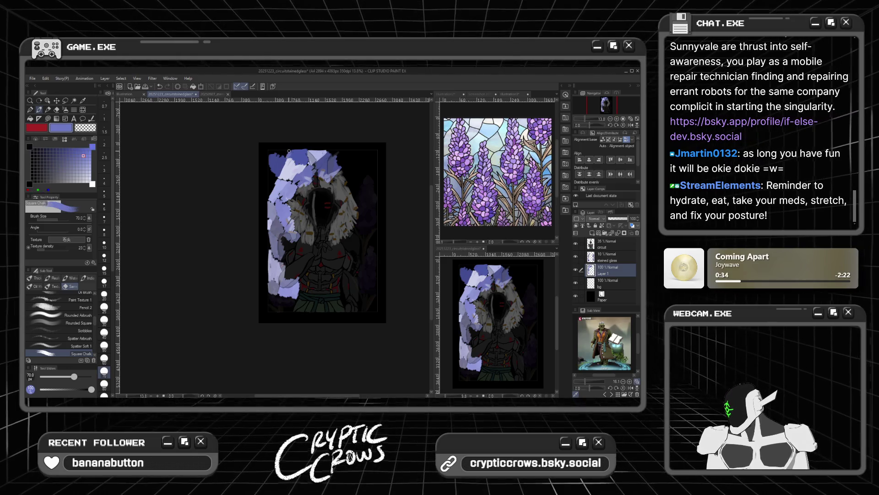
left_click_drag(274, 158, 280, 155)
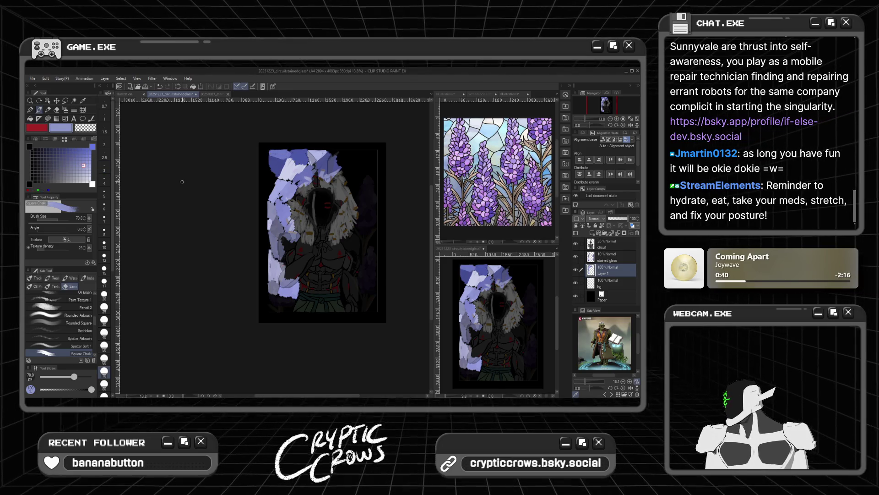
left_click(271, 188, "alt")
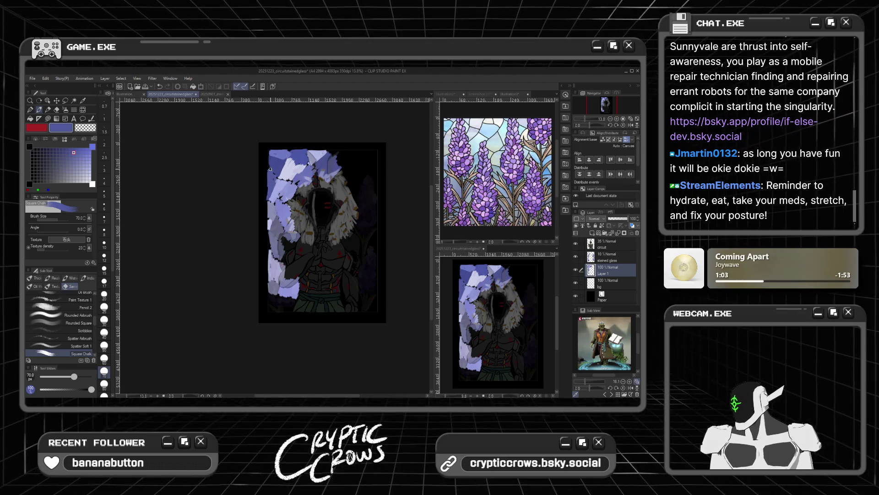
Extend greyish lavender panes over the figure's lower-left edge
left_click(69, 177)
left_click(77, 171)
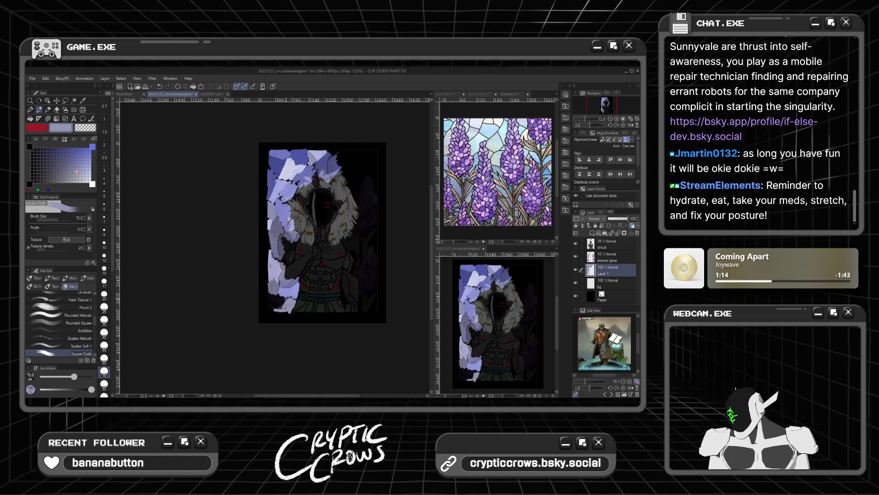
left_click_drag(278, 302, 278, 296)
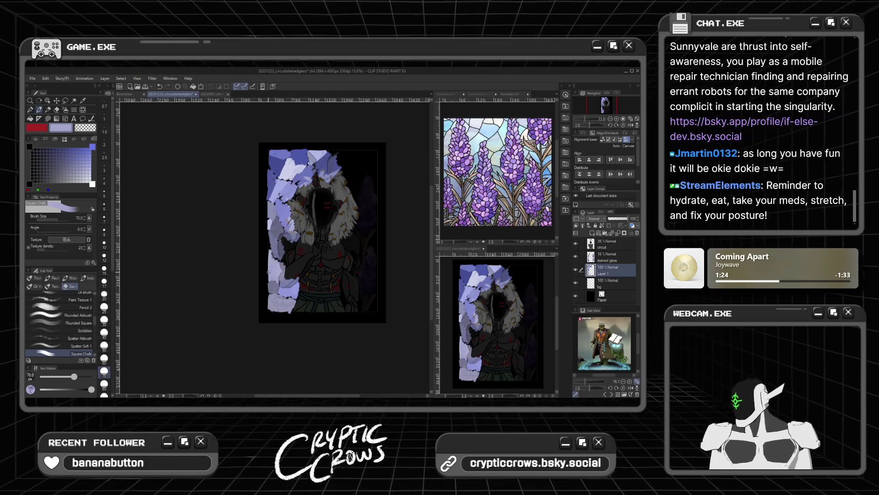
Paint dark blue, blue-violet and lavender panes along the figure's right side
left_click(64, 152)
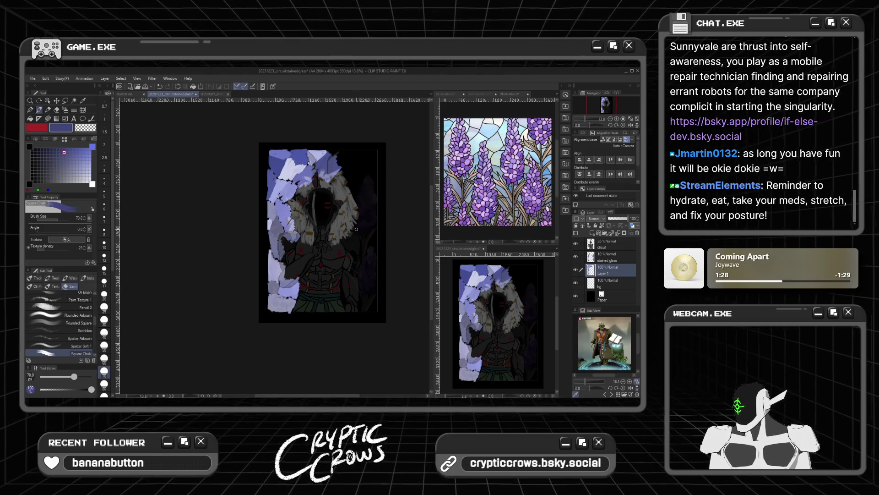
left_click(364, 248, "alt")
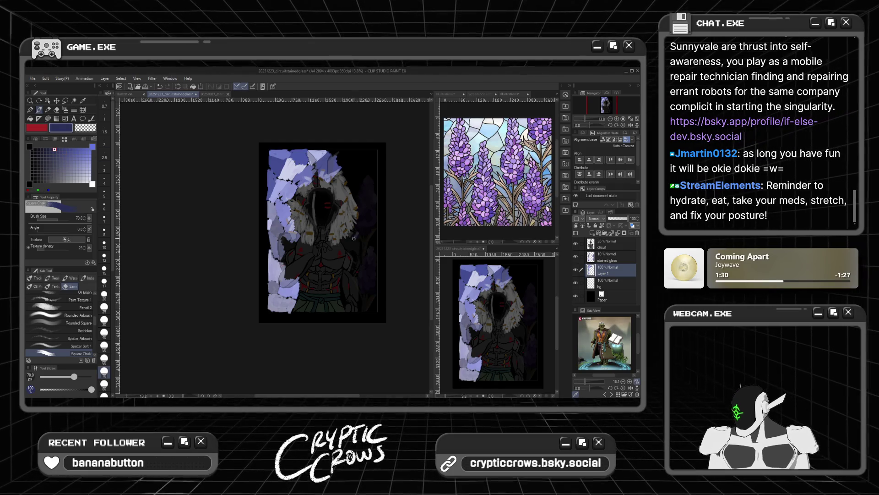
left_click_drag(355, 238, 368, 235)
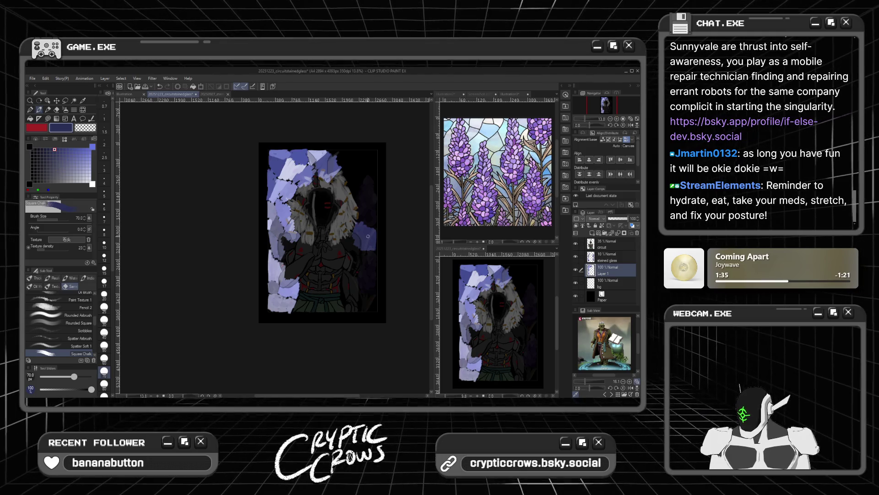
left_click(372, 263, "alt")
left_click_drag(372, 263, 374, 258)
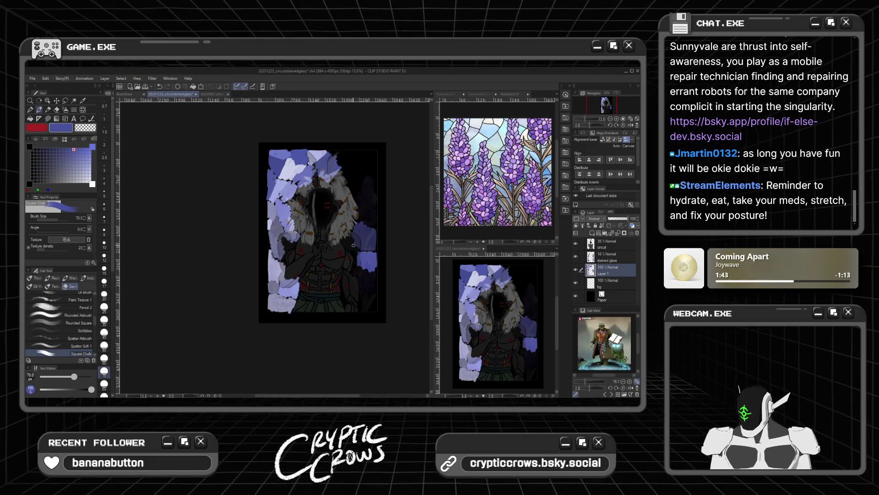
left_click(357, 272, "alt")
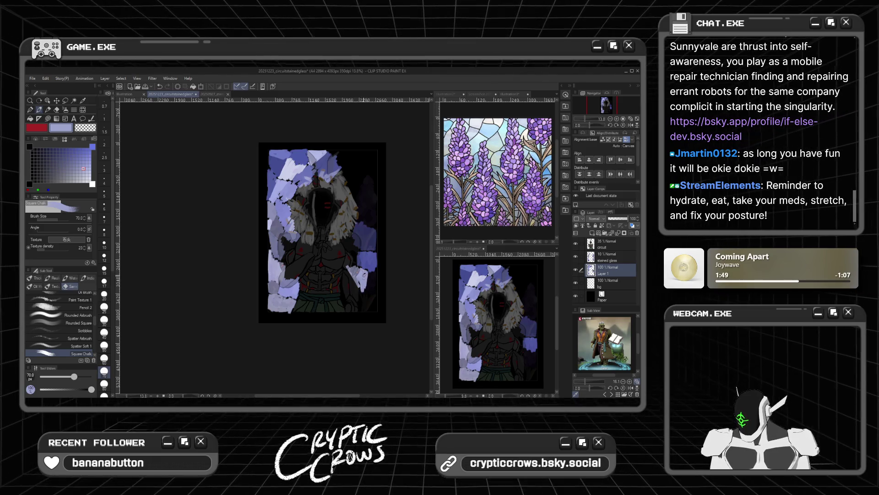
left_click_drag(358, 278, 359, 272)
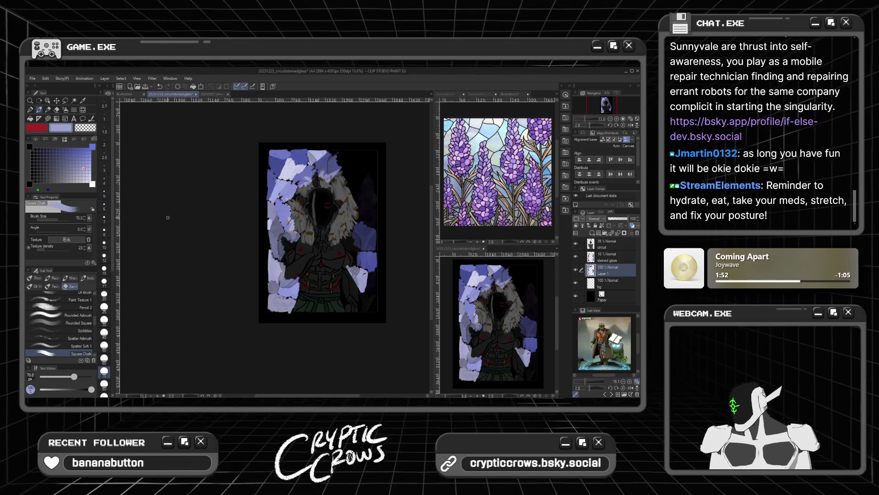
left_click(74, 172)
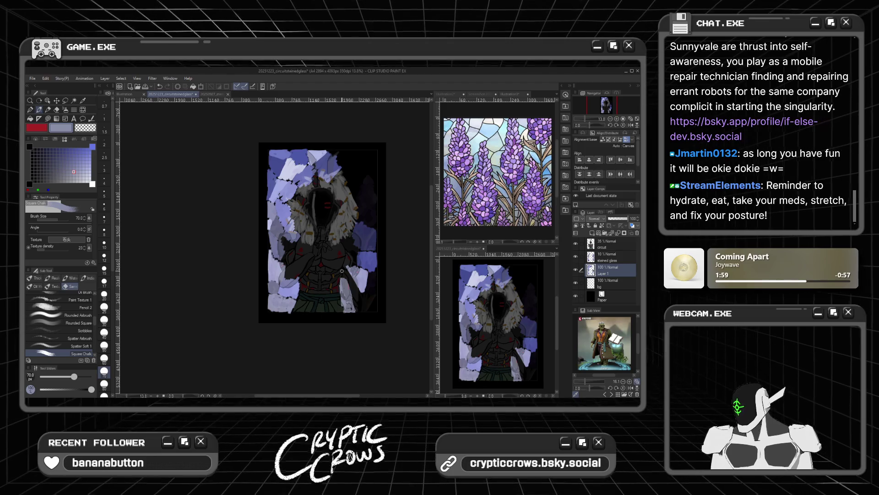
left_click(68, 165)
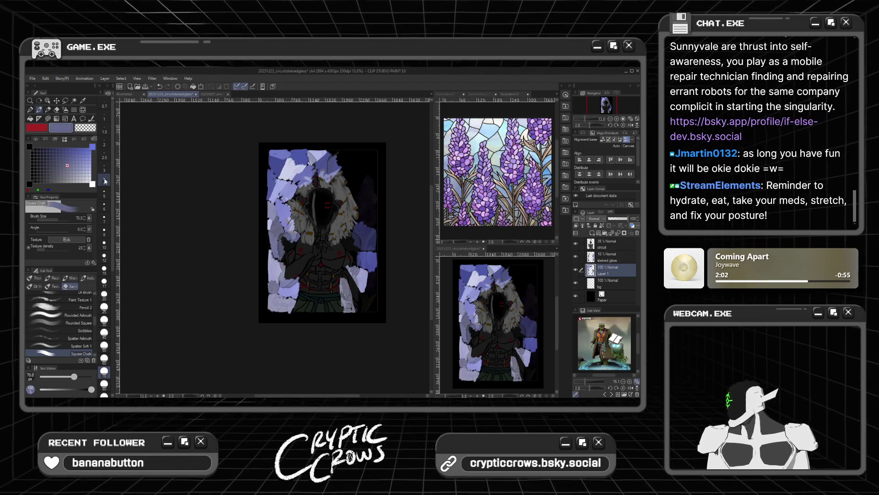
Add a light stroke and a blue stroke near the figure's lower-right edge
left_click_drag(346, 283, 358, 305)
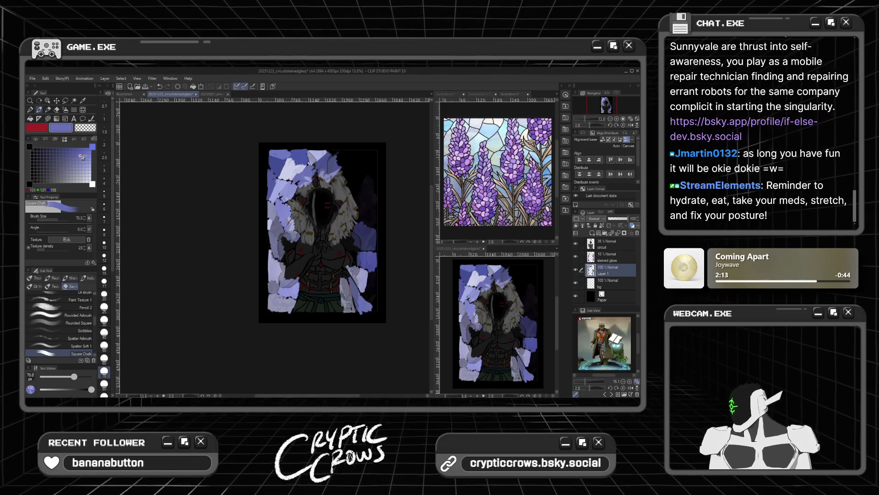
left_click(368, 300, "alt")
mouse_move(368, 293)
left_mouse_down()
mouse_move(377, 302)
mouse_move(374, 286)
left_mouse_up()
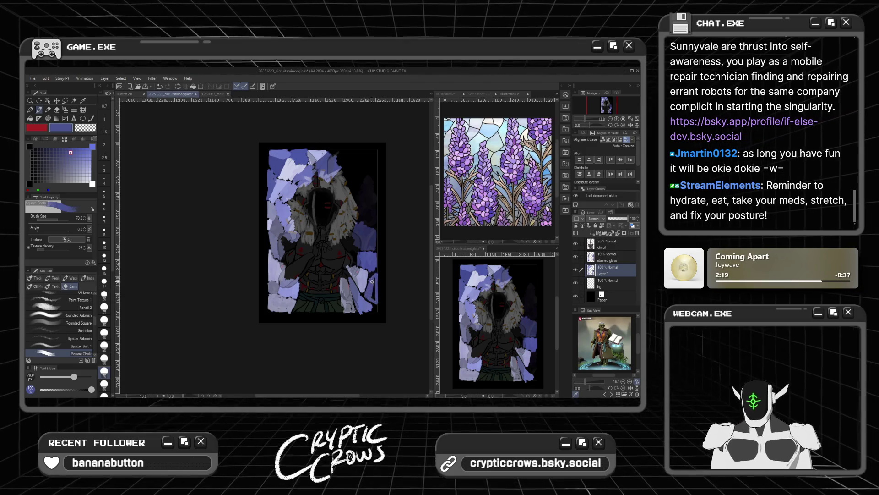
Paint light-blue and lavender shards beside the figure's right shoulder with Square Chalk
left_click(80, 169)
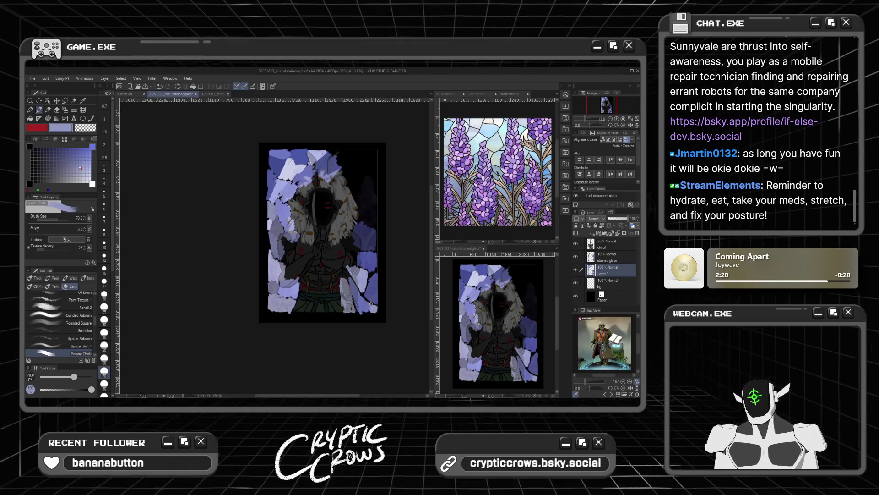
left_click(87, 156)
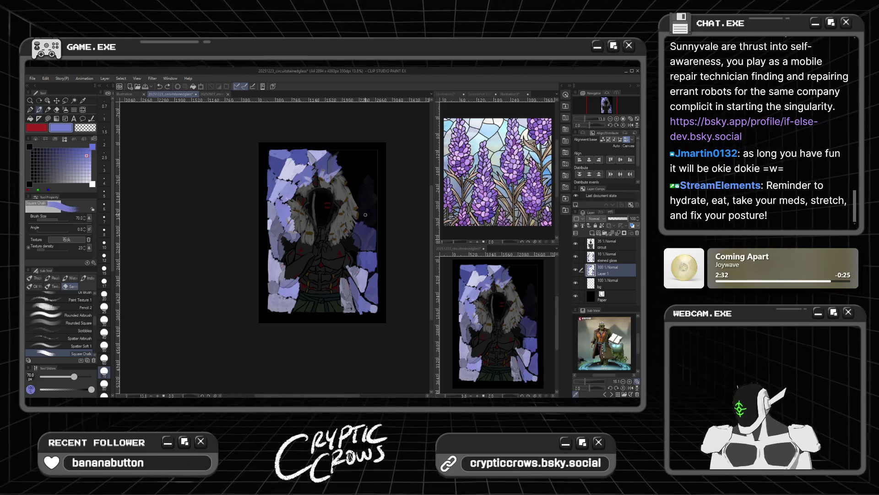
left_click(74, 150)
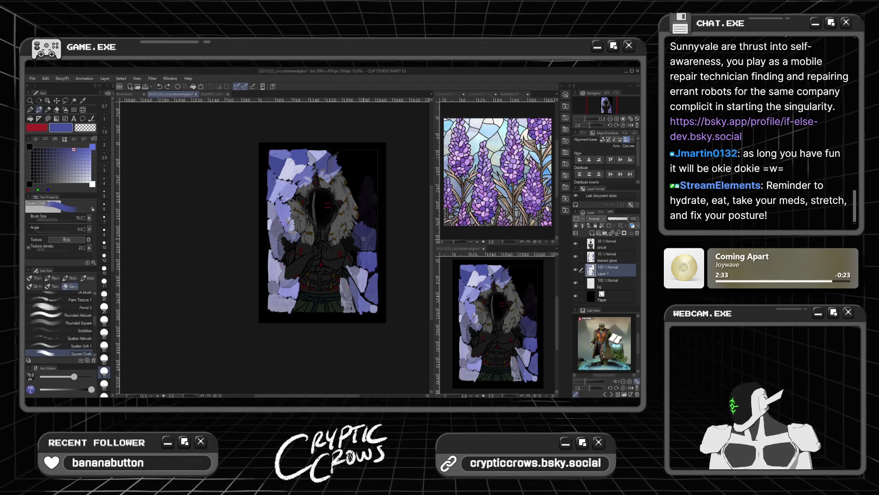
mouse_move(367, 217)
left_mouse_down()
mouse_move(375, 221)
mouse_move(376, 201)
mouse_move(364, 207)
mouse_move(373, 222)
left_mouse_up()
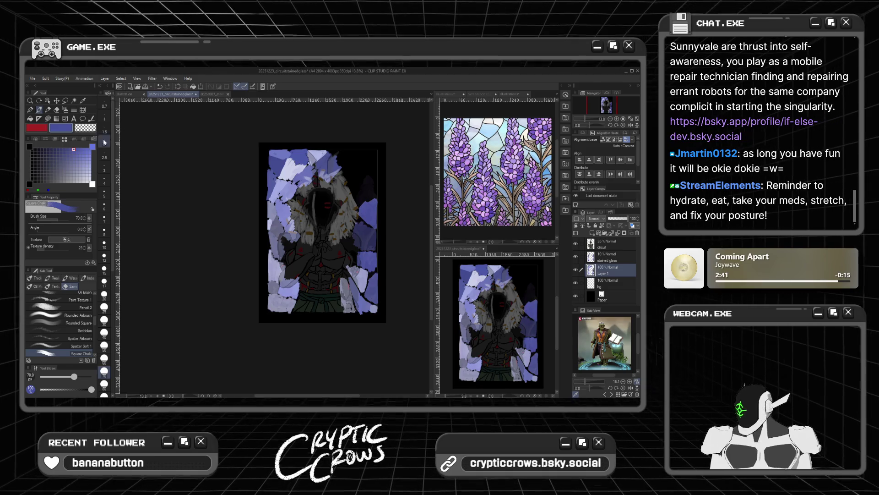
left_click(77, 159)
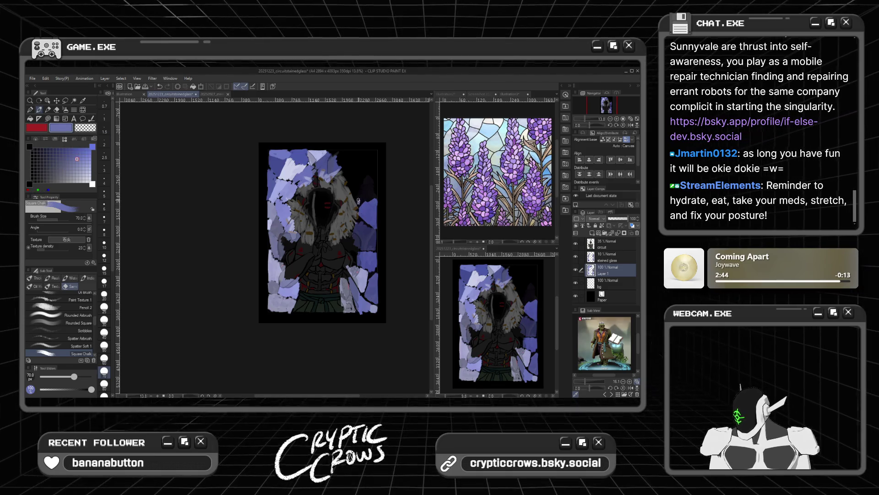
mouse_move(349, 186)
left_mouse_down()
mouse_move(365, 200)
mouse_move(368, 176)
mouse_move(358, 186)
left_mouse_up()
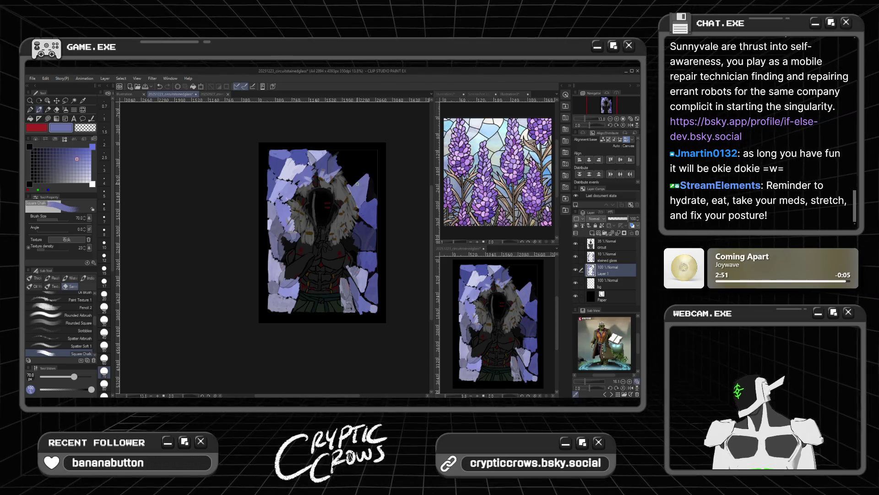
Paint dark and mid-blue shards down the canvas's right edge and near the top-right
left_click(87, 162)
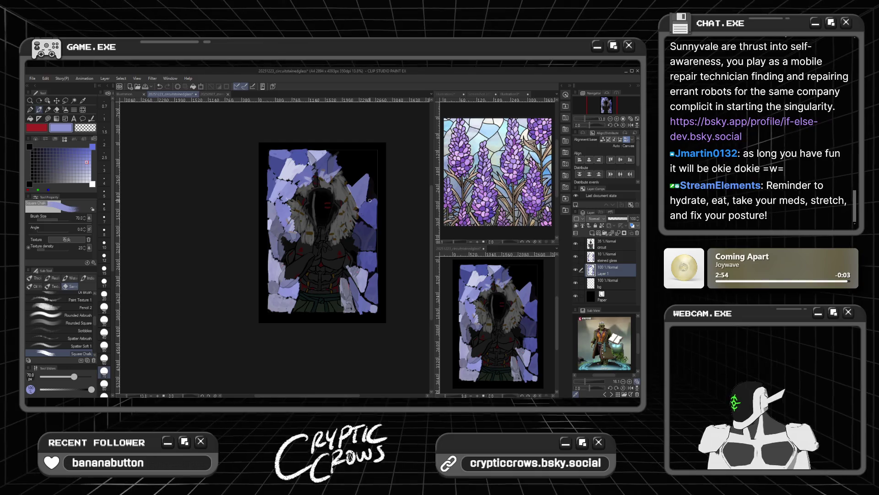
left_click(71, 152)
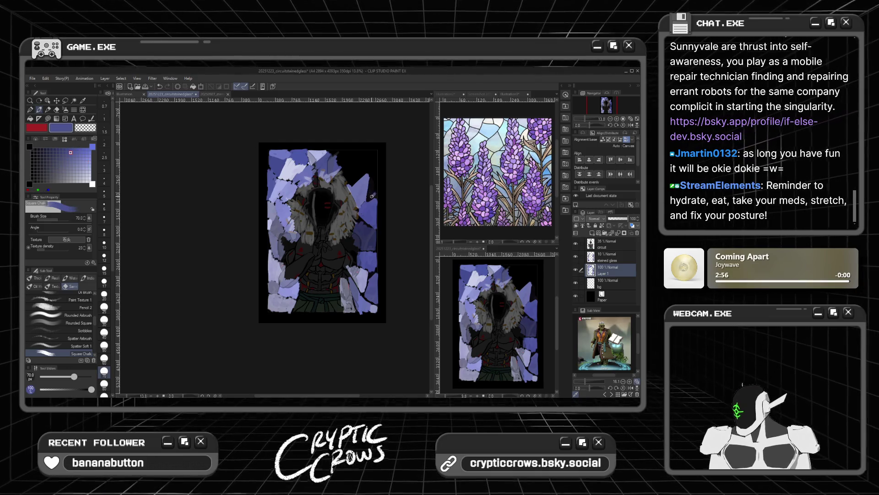
left_click(61, 150)
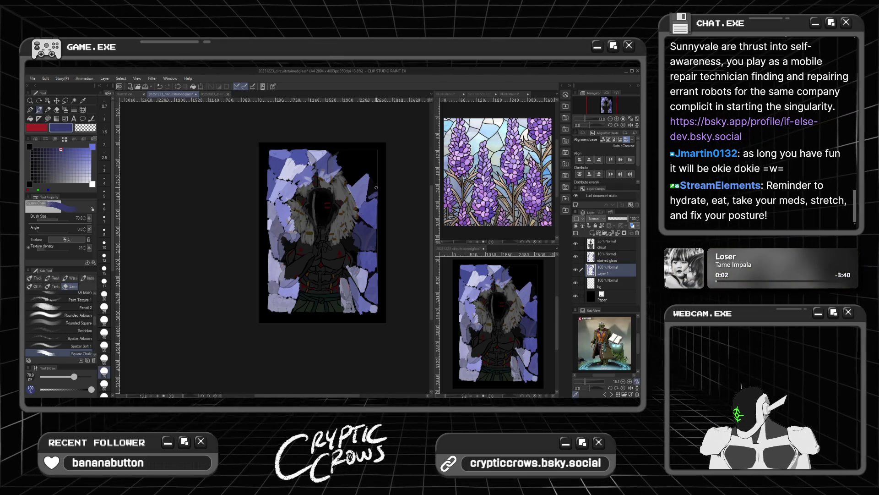
left_click_drag(376, 188, 369, 192)
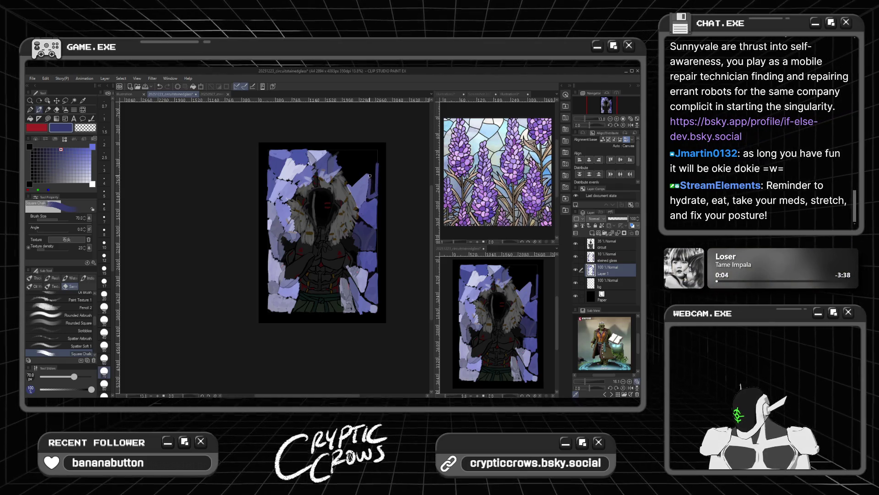
left_click_drag(370, 158, 372, 194)
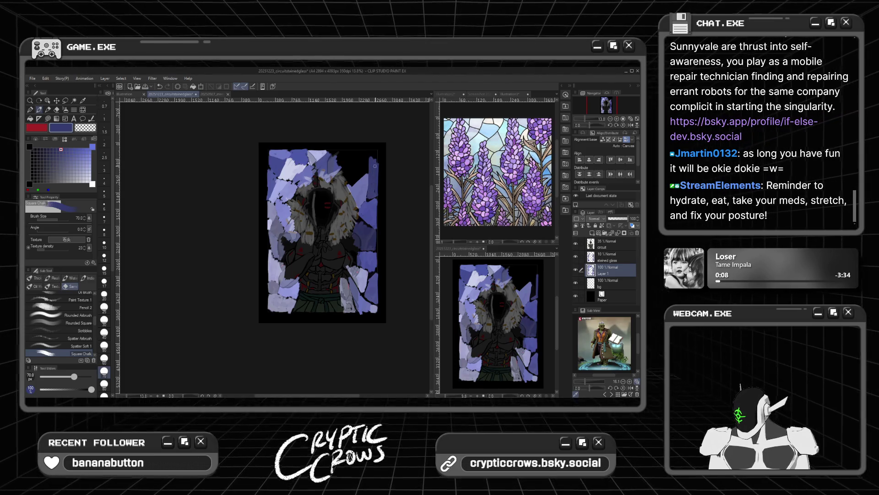
left_click_drag(376, 155, 374, 159)
left_click(80, 156)
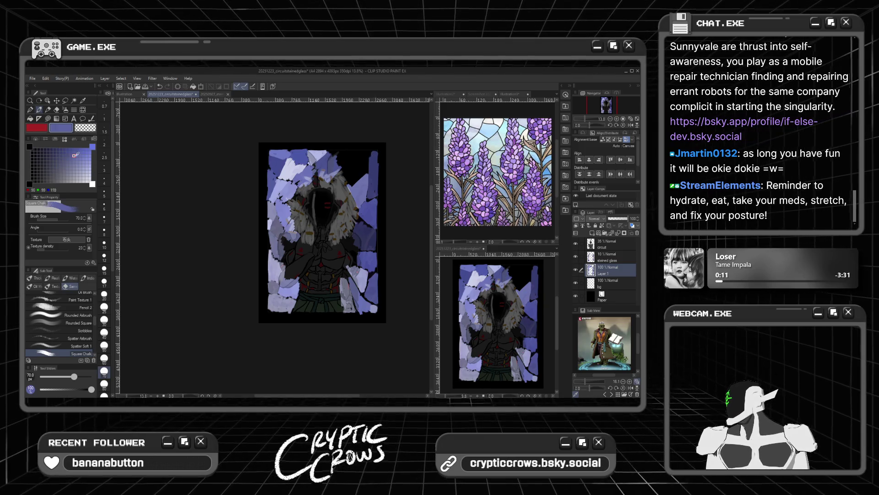
mouse_move(348, 168)
left_mouse_down()
mouse_move(349, 150)
mouse_move(365, 155)
mouse_move(356, 169)
mouse_move(346, 154)
left_mouse_up()
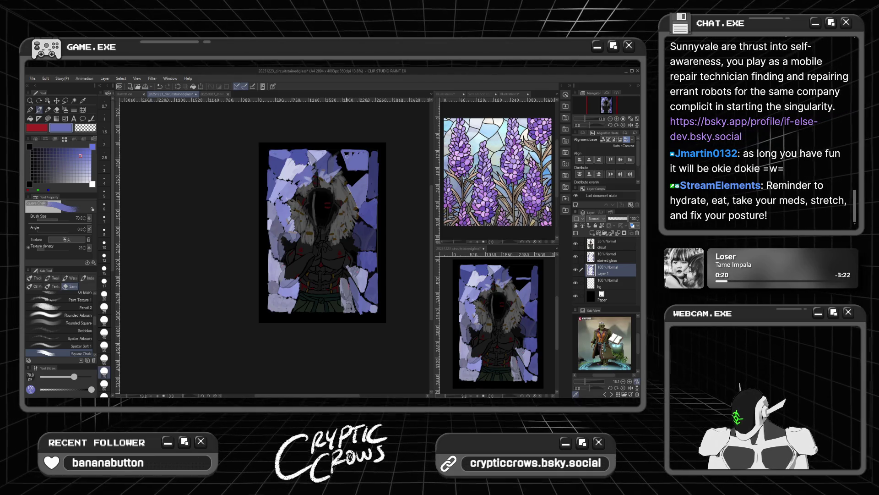
Add a dark navy patch and a light-blue shard near the top-right
left_click(56, 148)
left_click_drag(56, 149, 58, 156)
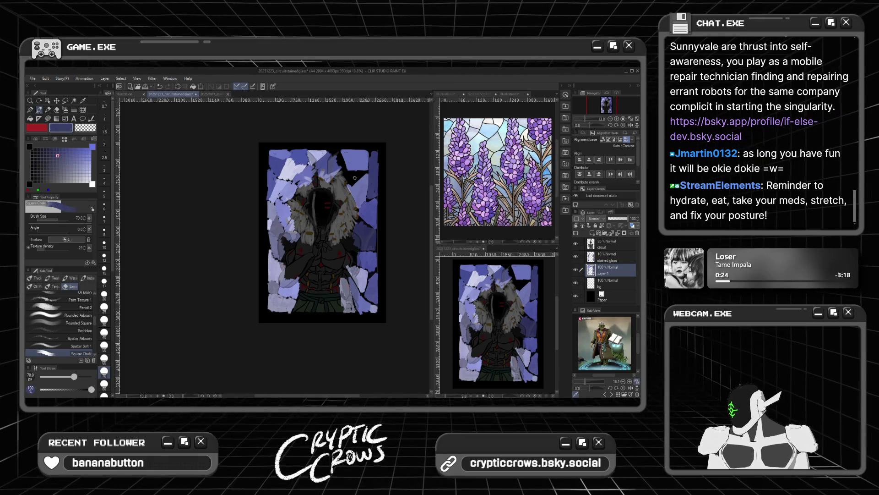
left_click_drag(353, 178, 352, 182)
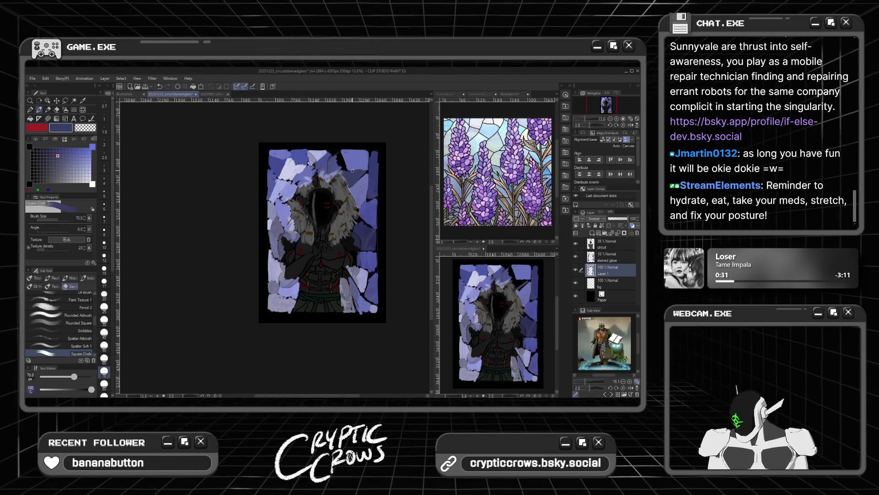
left_click(80, 152)
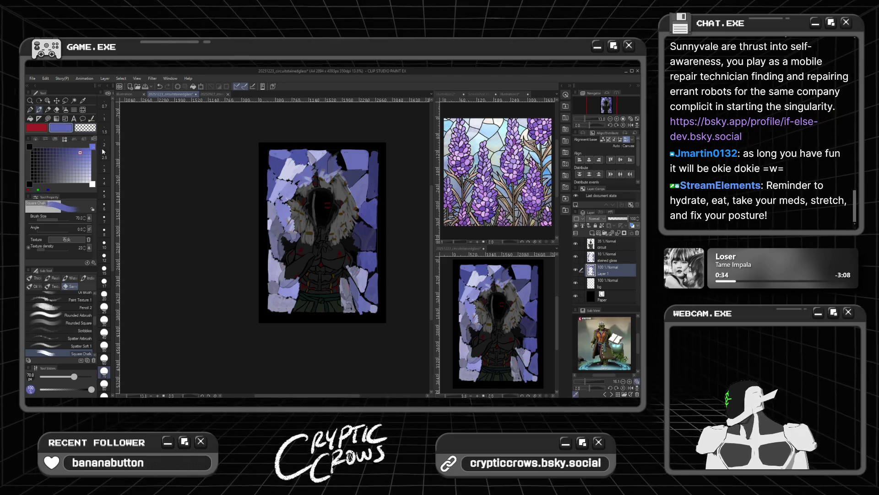
mouse_move(338, 156)
left_mouse_down()
mouse_move(344, 169)
mouse_move(341, 159)
left_mouse_up()
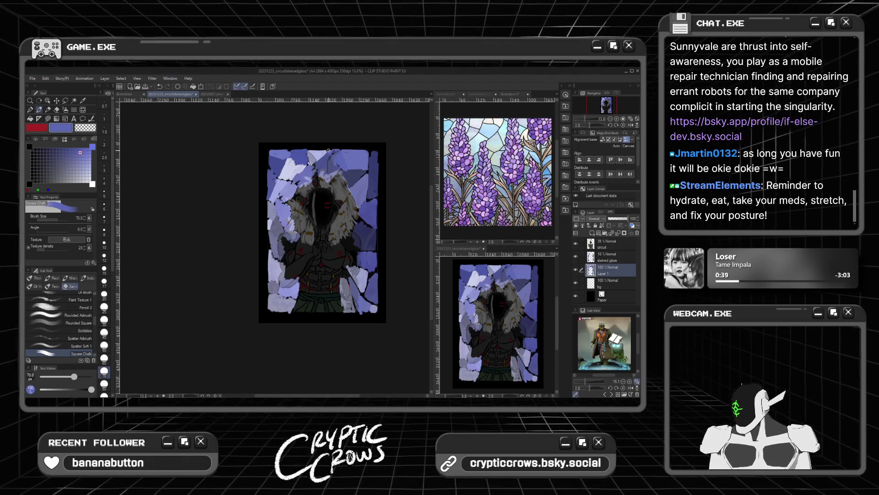
Sample grey-blue and lavender tones from the painting, then raise the circuit layer to full opacity
left_click(296, 176, "alt")
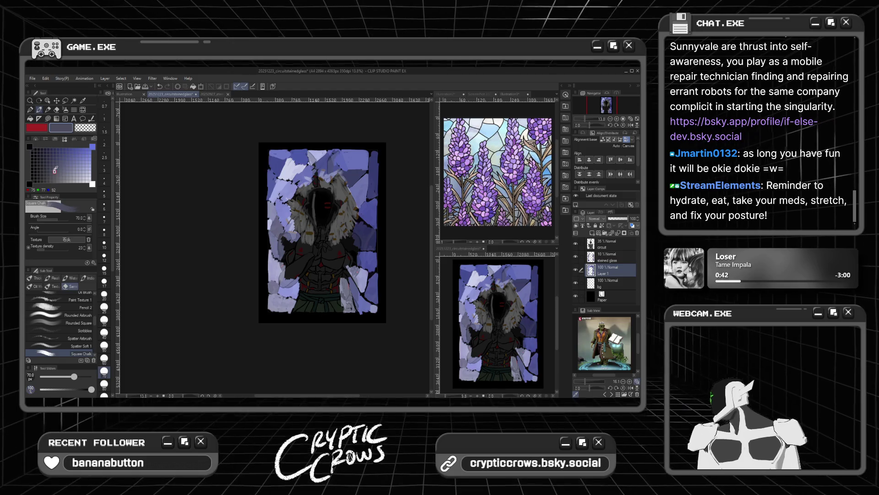
left_click(288, 179, "alt")
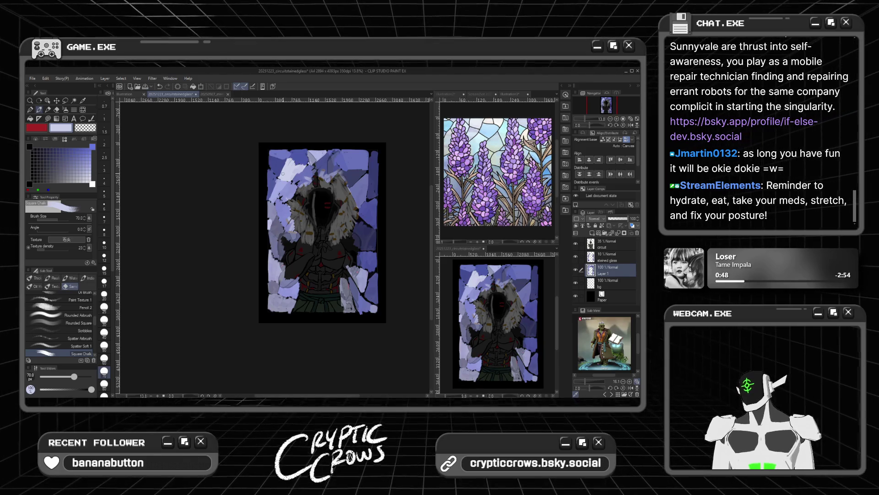
left_click(71, 148)
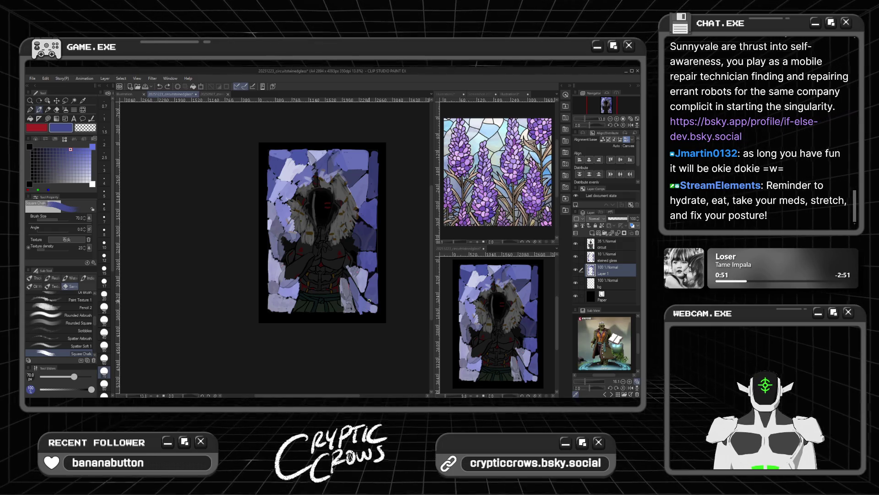
left_click(362, 303)
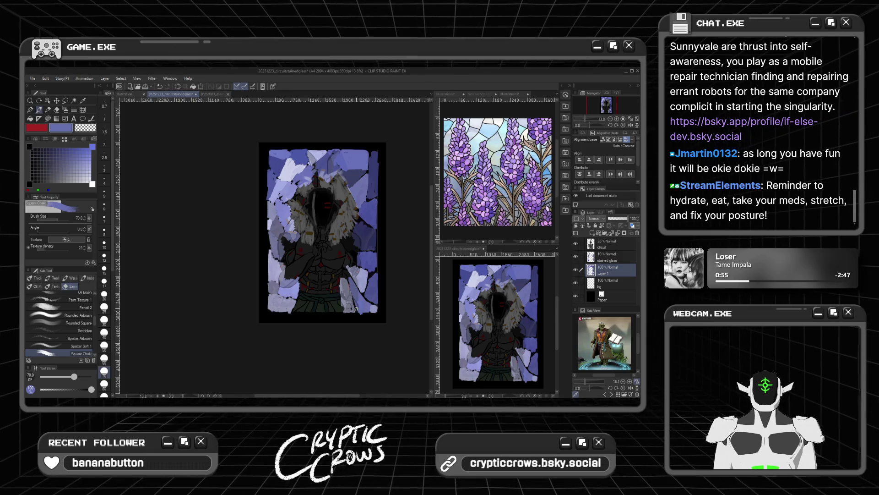
left_click(277, 299, "alt")
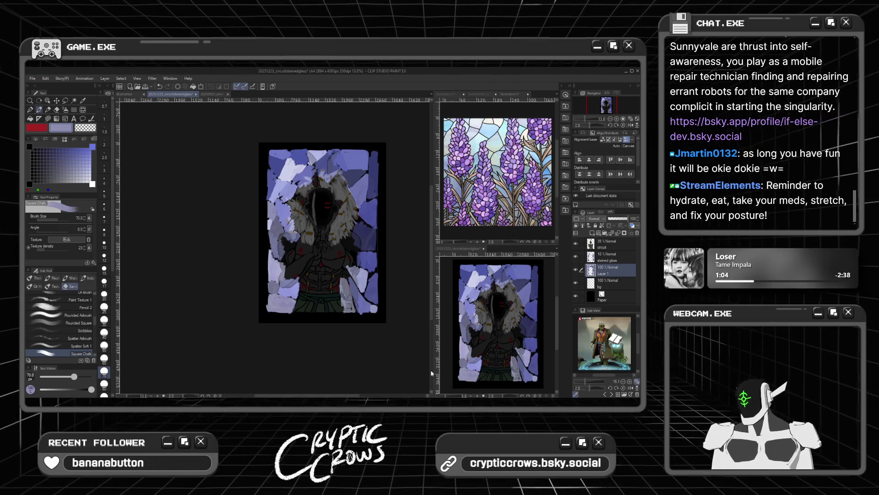
left_click(609, 243)
left_click_drag(616, 218, 628, 218)
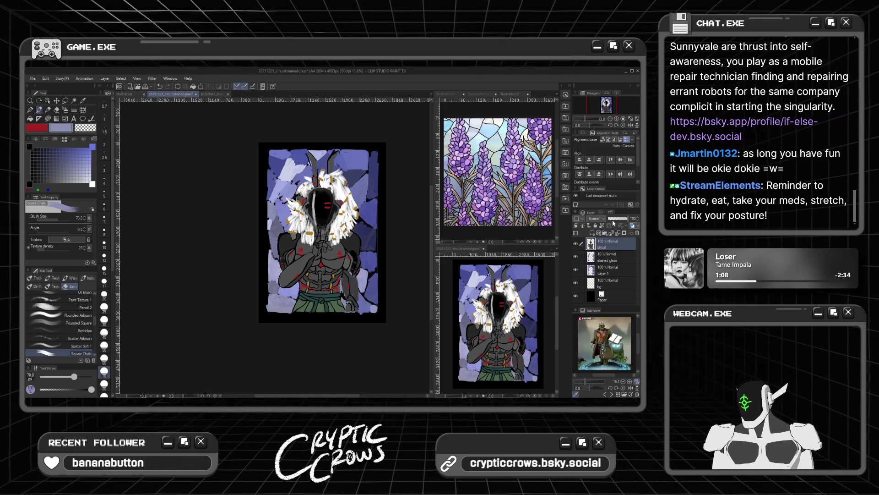
On Layer 1, lighten a background shard with a light lavender stroke
left_click(602, 273)
scroll(399, 280, "up", 2)
left_click(371, 278, "alt")
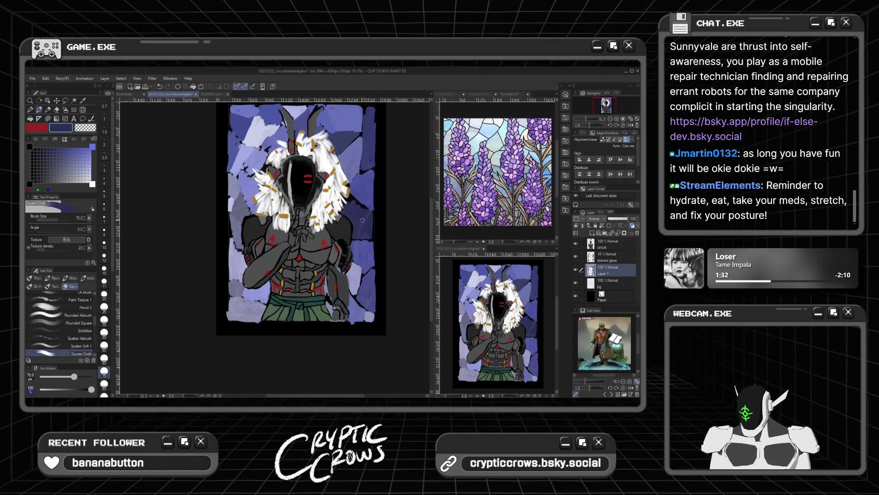
left_click(76, 148)
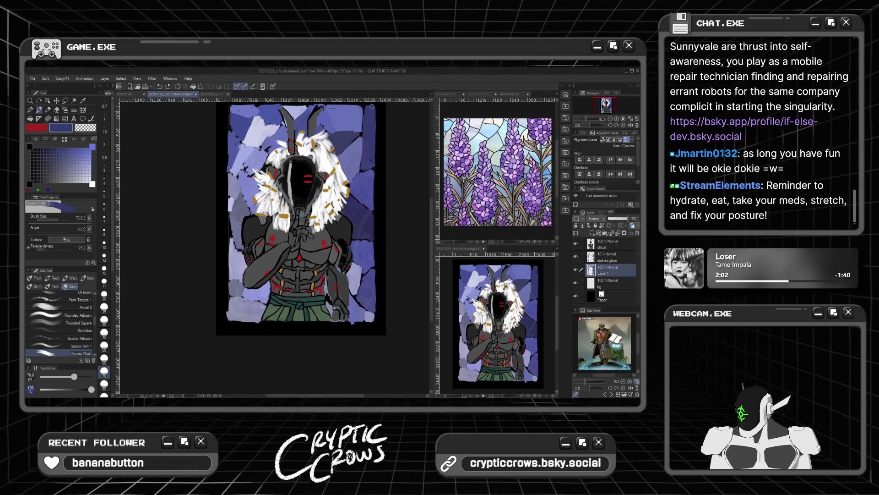
scroll(311, 130, "up", 1)
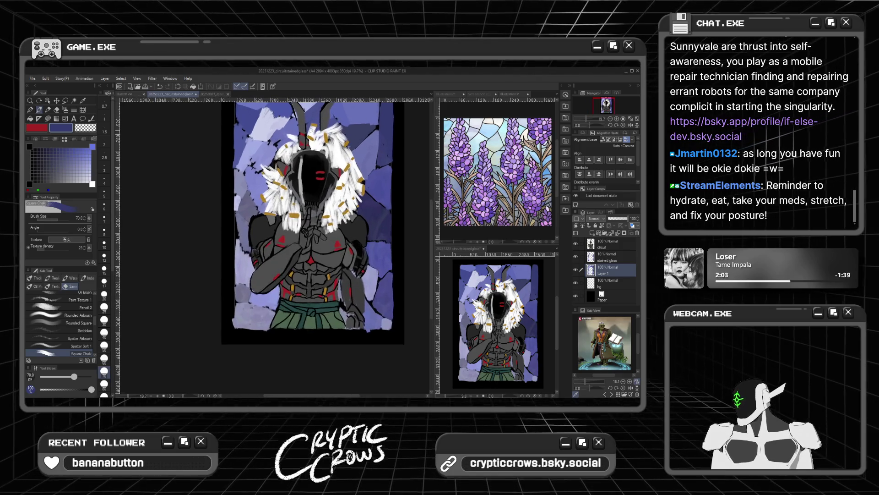
left_click(273, 124, "alt")
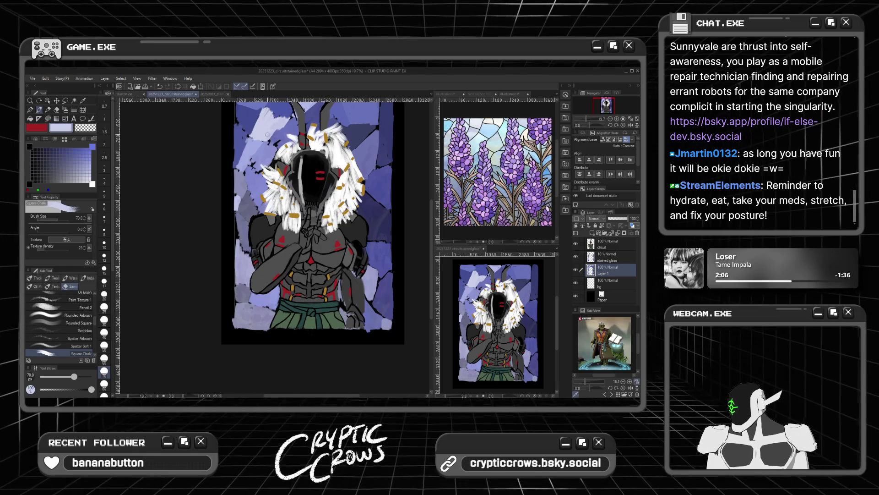
left_click_drag(273, 124, 252, 147)
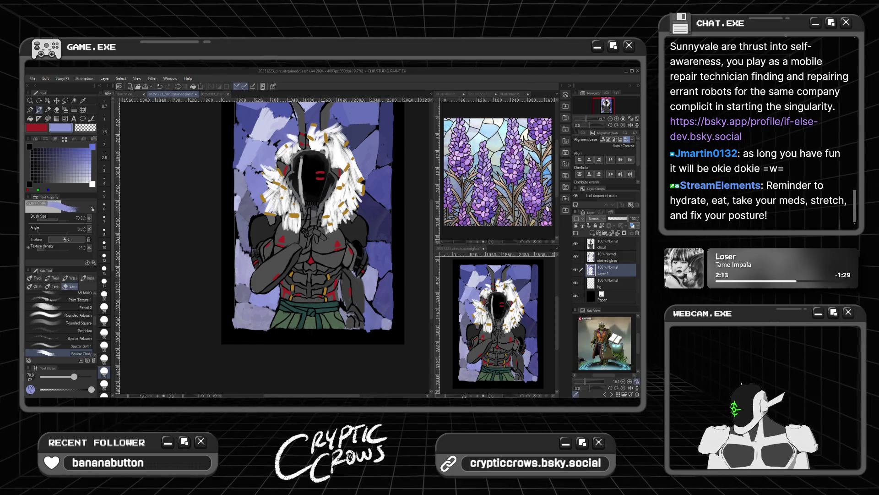
scroll(272, 169, "down", 1)
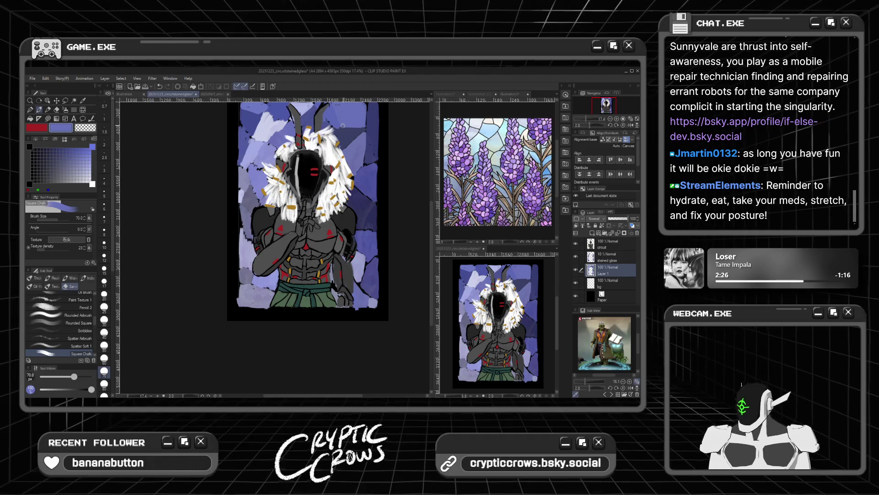
scroll(351, 131, "down", 2)
scroll(351, 135, "up", 1)
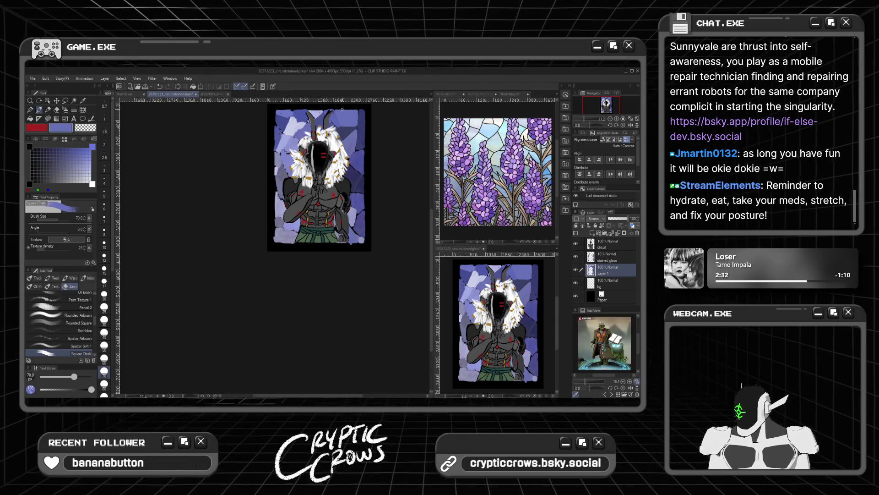
Brush pale lavender and blue-violet strokes along the bottom canvas edge below the belt
scroll(342, 109, "down", 1)
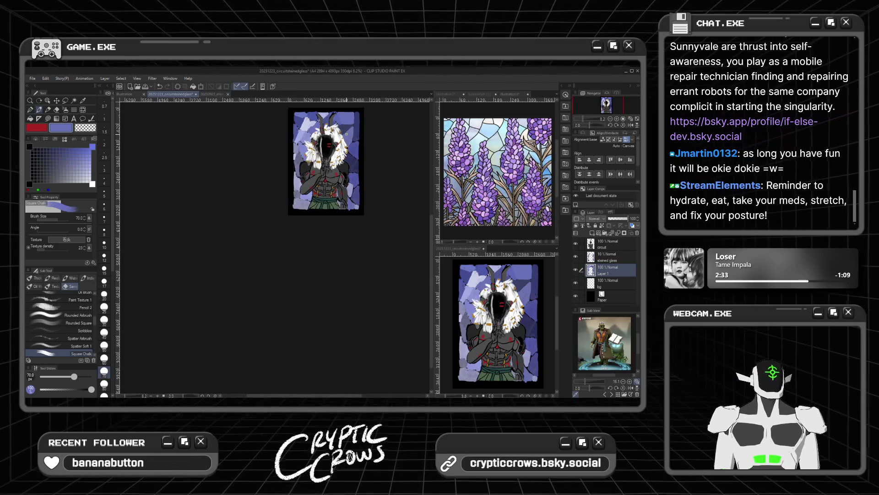
scroll(347, 133, "up", 2)
scroll(352, 155, "up", 2)
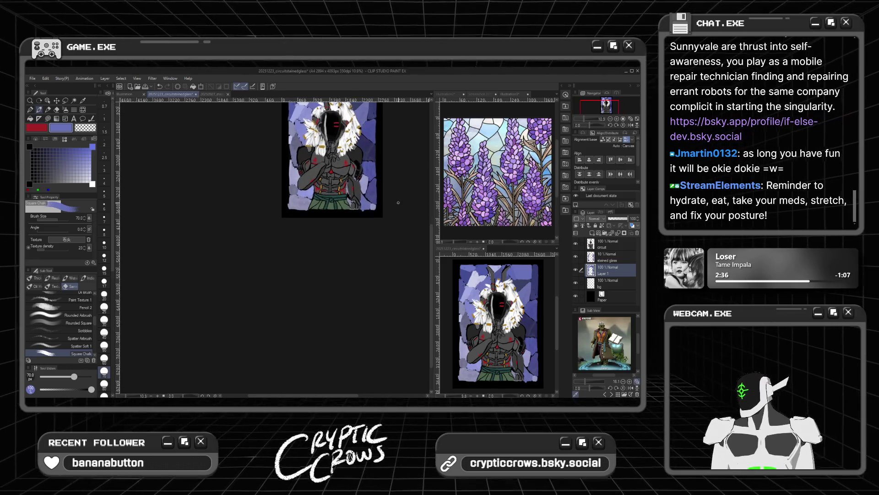
scroll(362, 192, "up", 2)
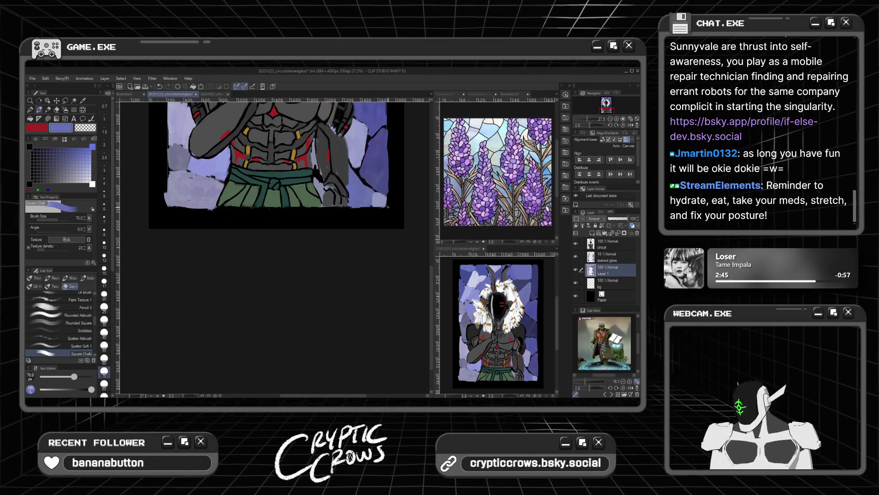
left_click_drag(388, 207, 163, 208)
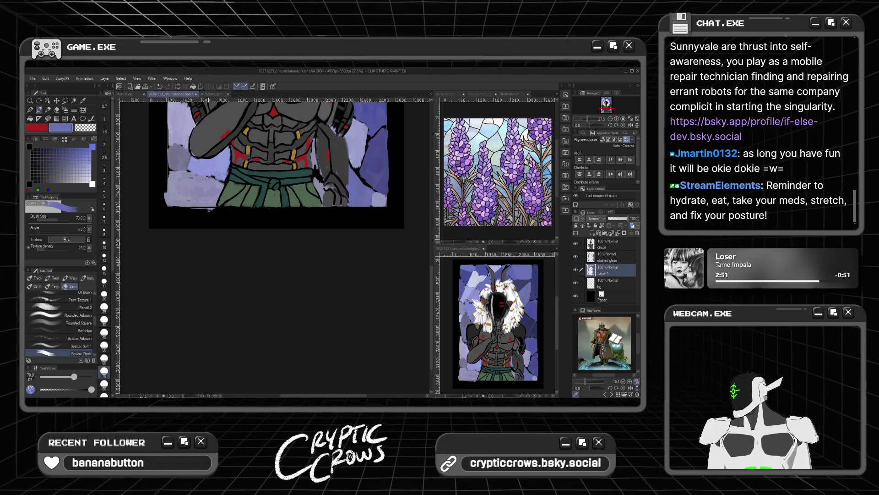
left_click_drag(201, 216, 217, 210)
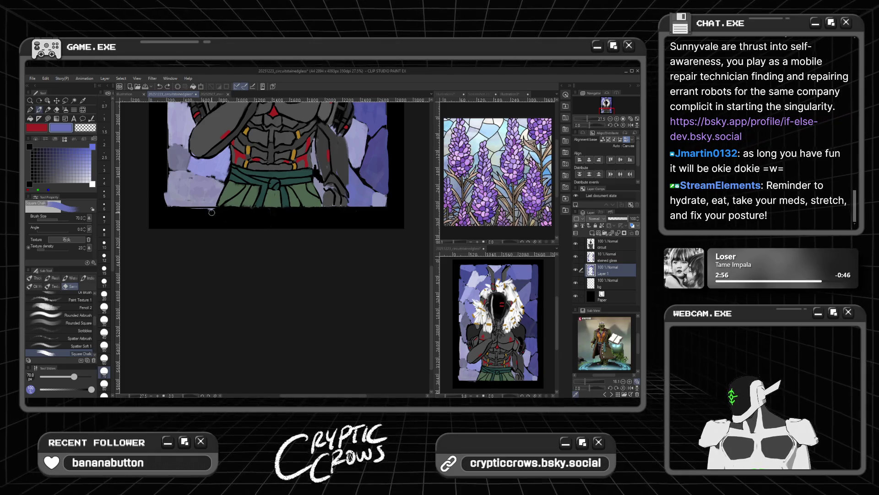
left_click_drag(201, 211, 215, 207)
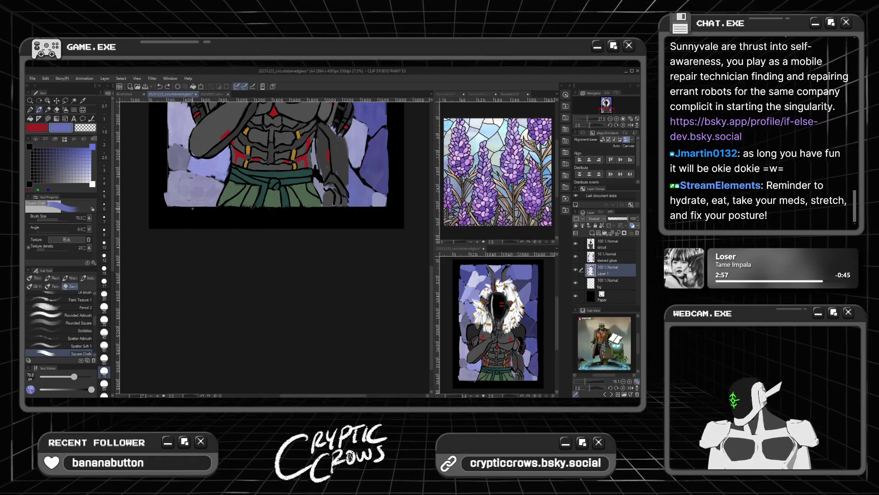
scroll(153, 166, "down", 2)
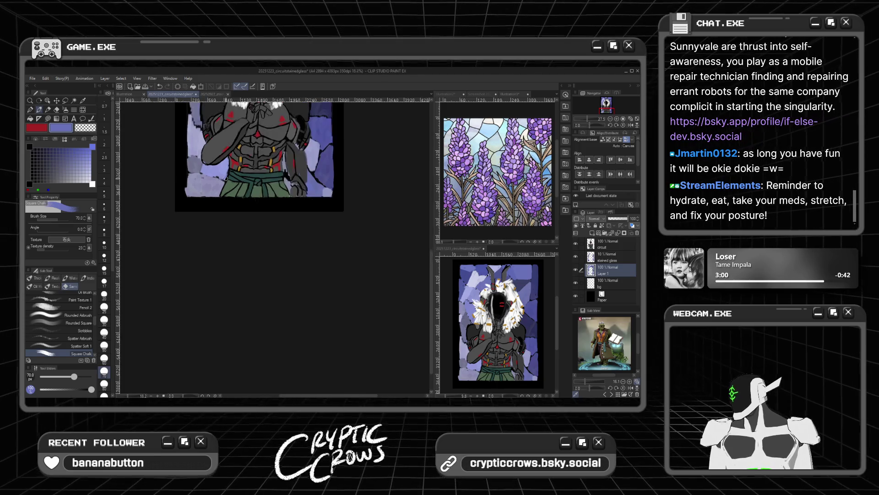
left_click_drag(434, 229, 448, 200)
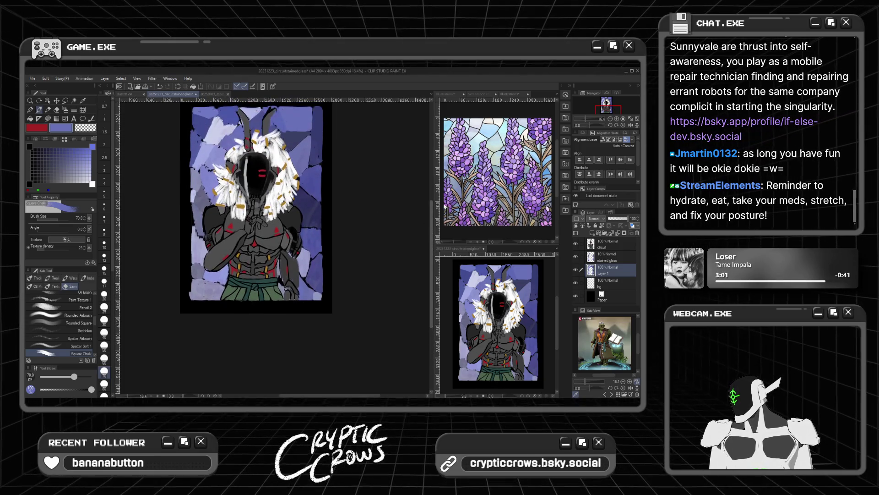
left_click_drag(323, 310, 323, 118)
key("ctrl+z")
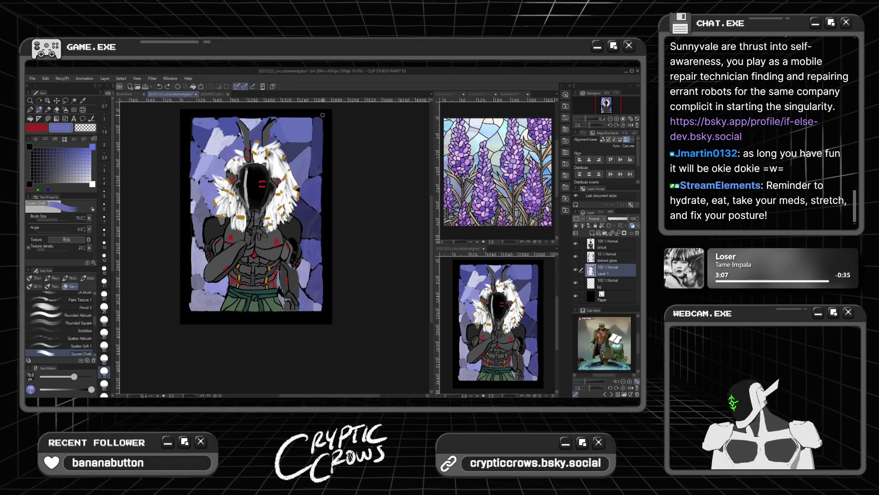
left_click_drag(323, 308, 323, 177)
key("ctrl+z")
left_click_drag(322, 310, 323, 115)
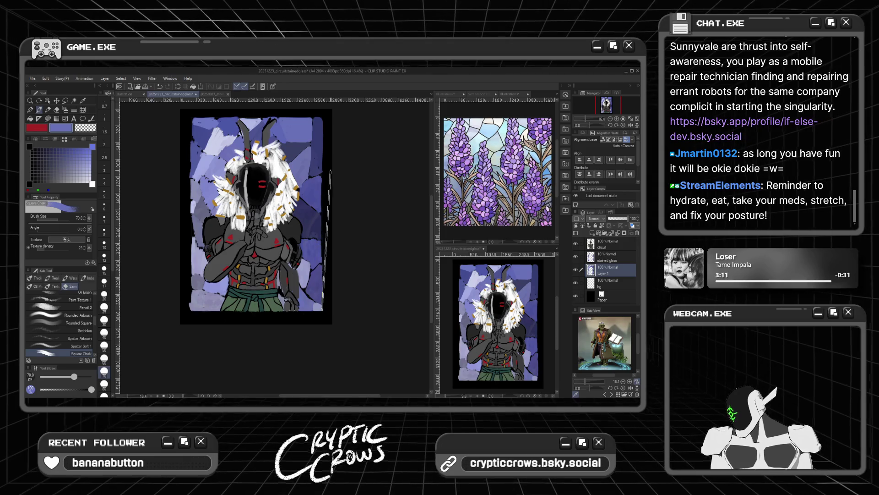
key("ctrl+z")
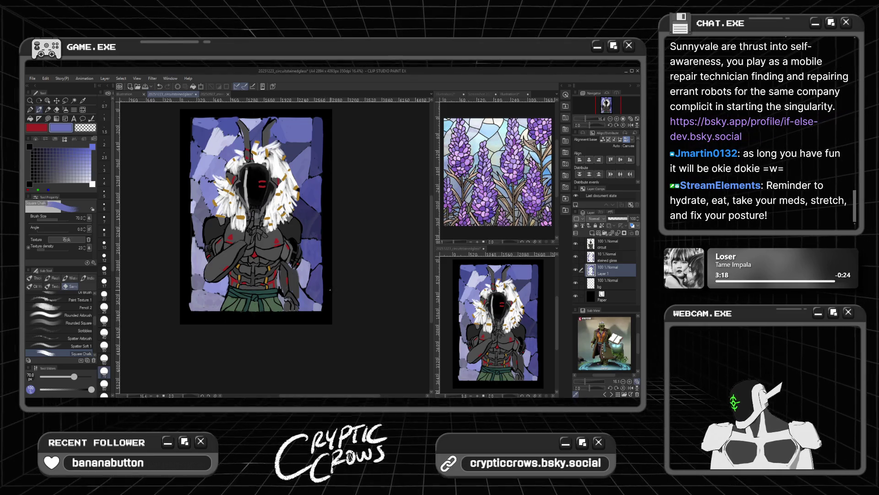
left_click_drag(322, 307, 323, 117)
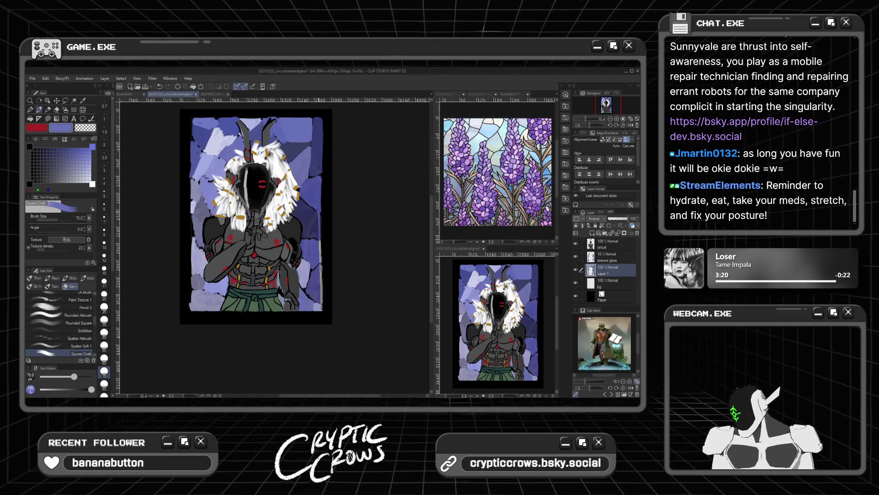
key("ctrl+z")
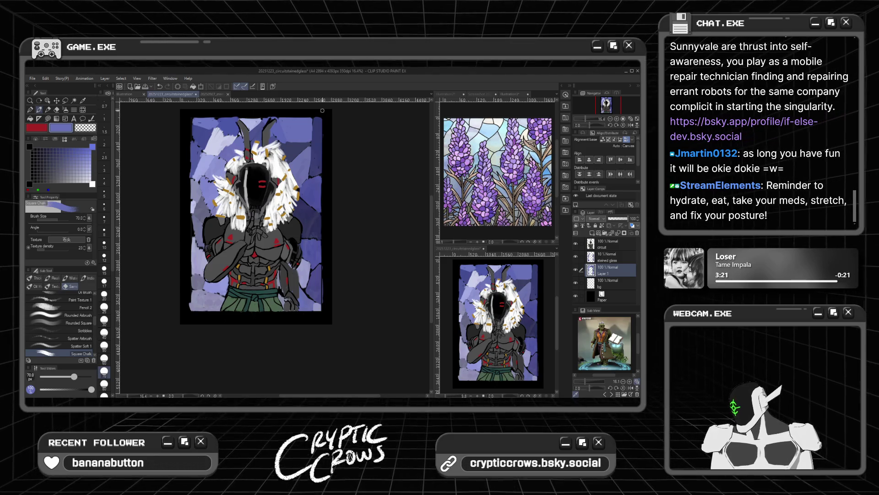
scroll(315, 286, "up", 2)
scroll(314, 286, "down", 2)
scroll(314, 286, "up", 1)
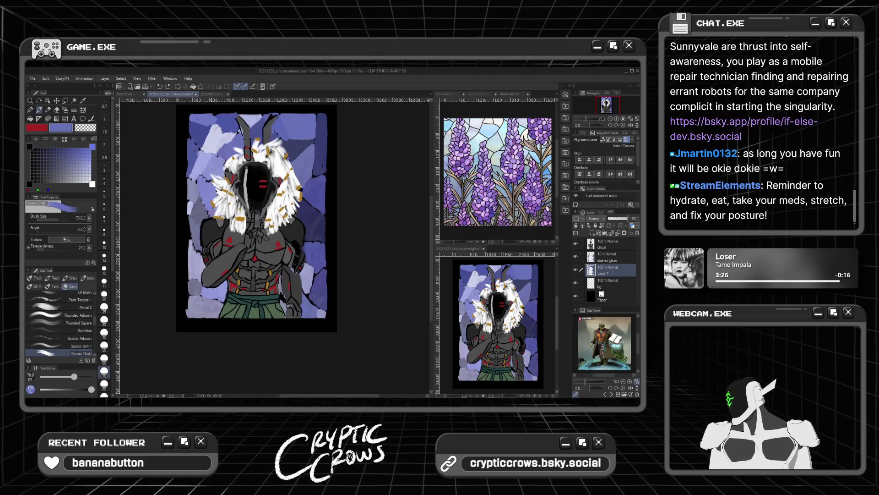
scroll(210, 202, "up", 1)
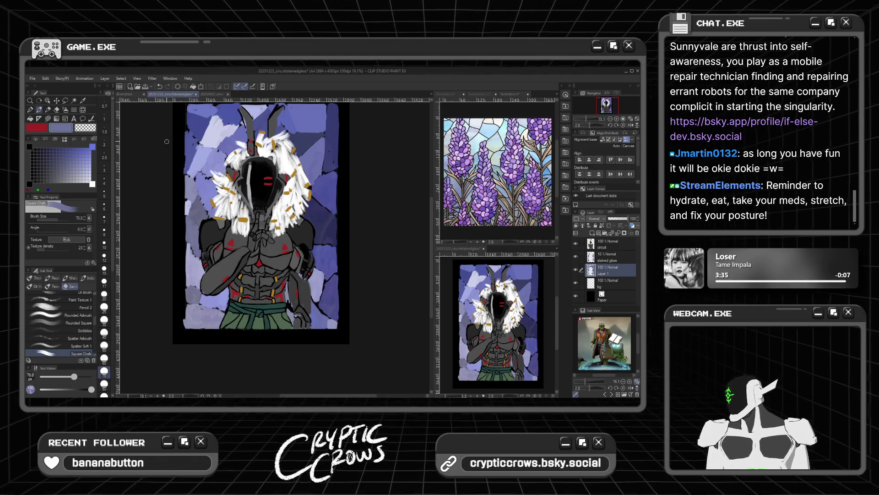
scroll(198, 114, "down", 1)
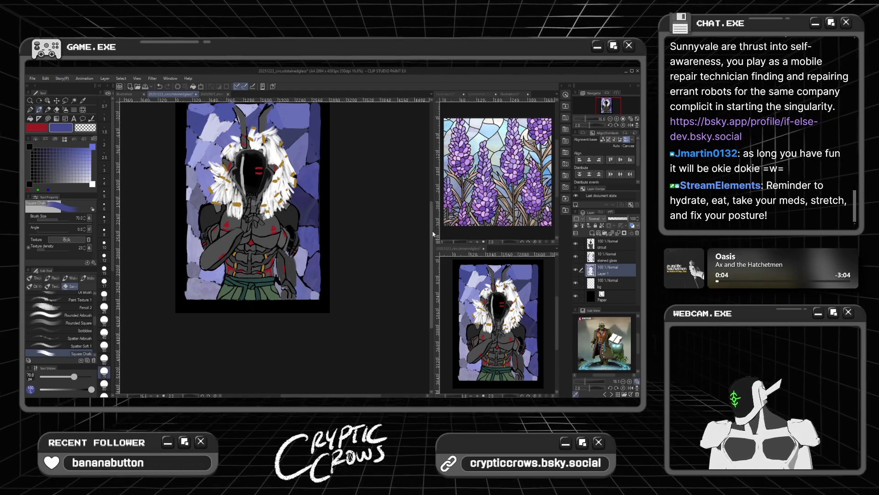
scroll(181, 228, "up", 3)
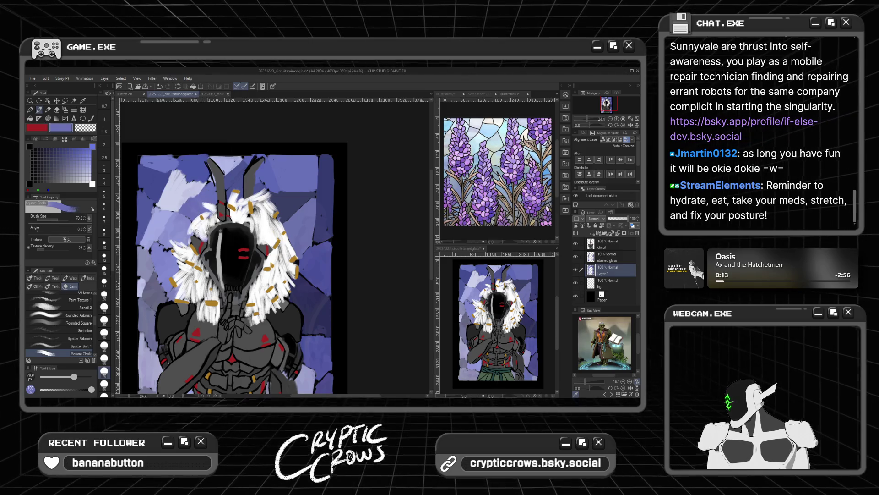
Sample lavender, then medium blue, settling on light periwinkle from the background glass
scroll(198, 228, "down", 1)
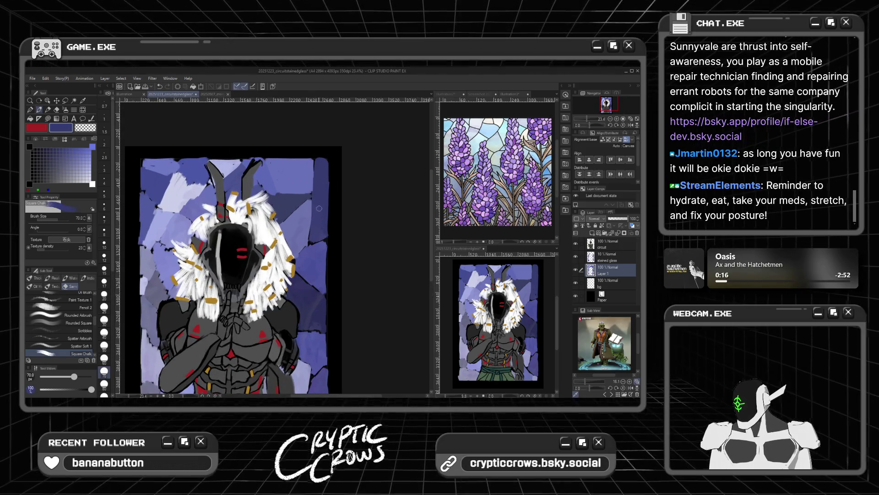
scroll(322, 204, "down", 3)
scroll(309, 197, "up", 2)
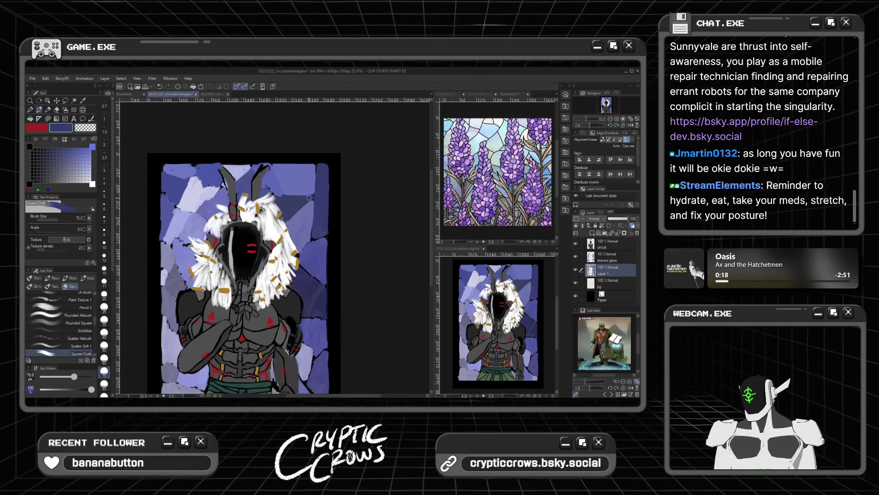
left_click(236, 165, "alt")
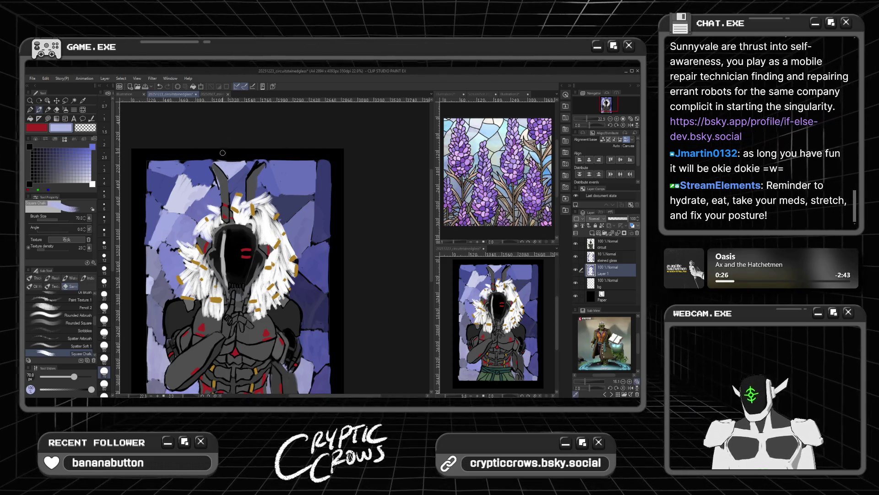
left_click(185, 163, "alt")
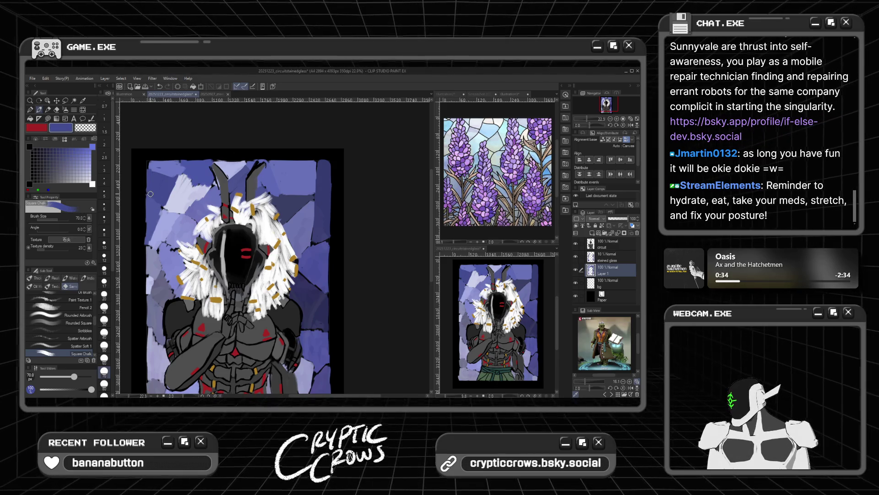
left_click(151, 163, "alt")
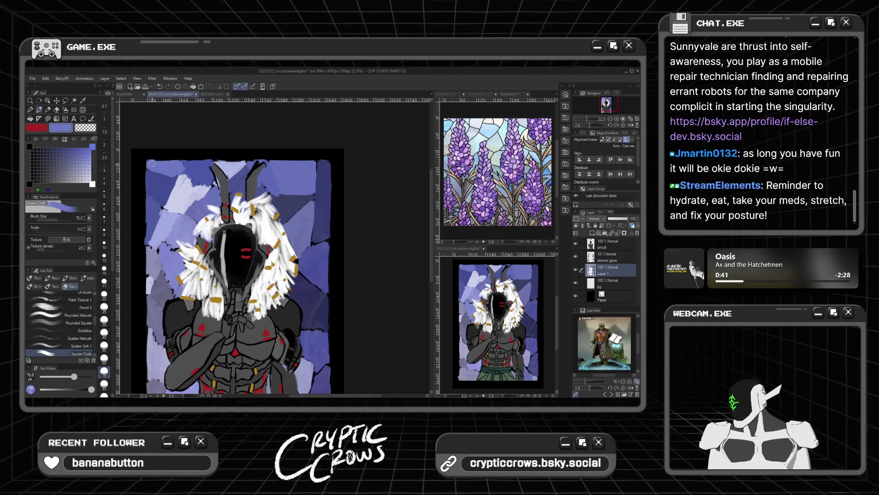
scroll(123, 359, "down", 3)
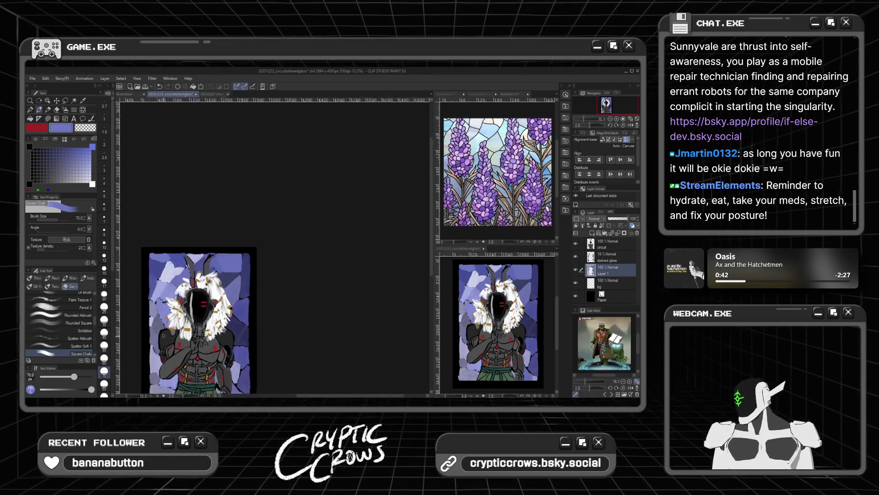
Select the circuit layer and sample a darker blue from the background glass panes
scroll(123, 358, "up", 1)
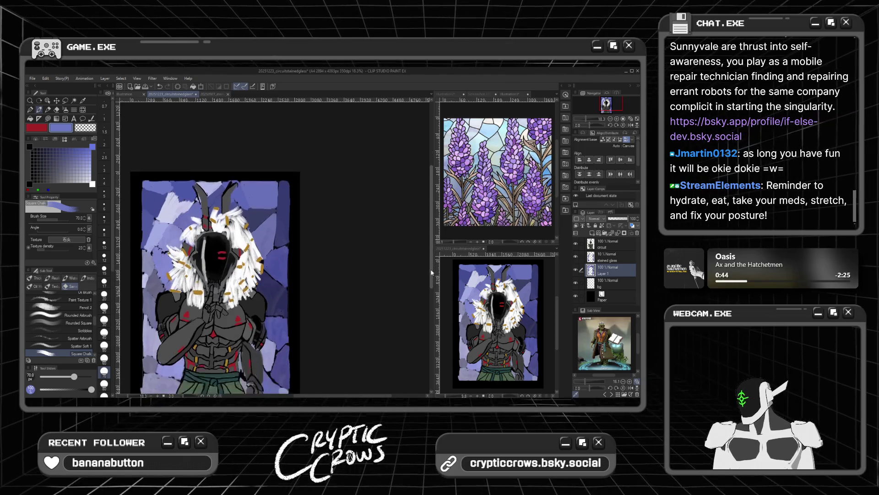
scroll(276, 274, "up", 2)
scroll(276, 275, "down", 1)
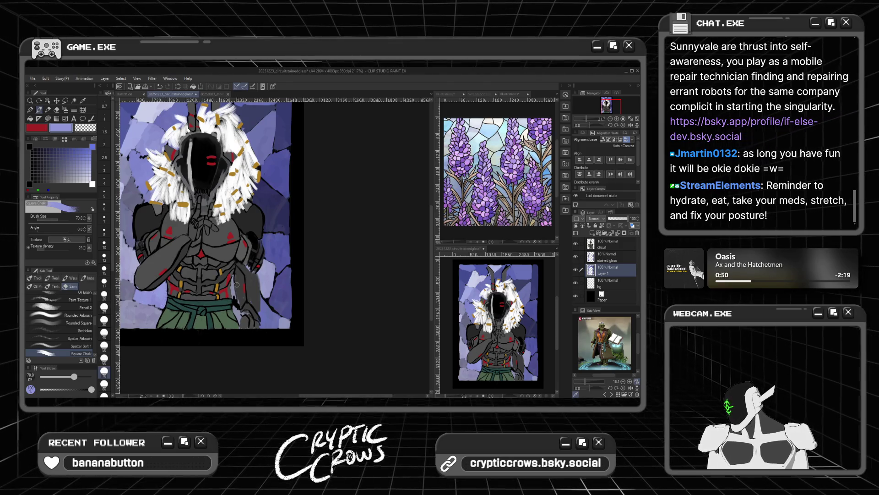
scroll(233, 278, "up", 2)
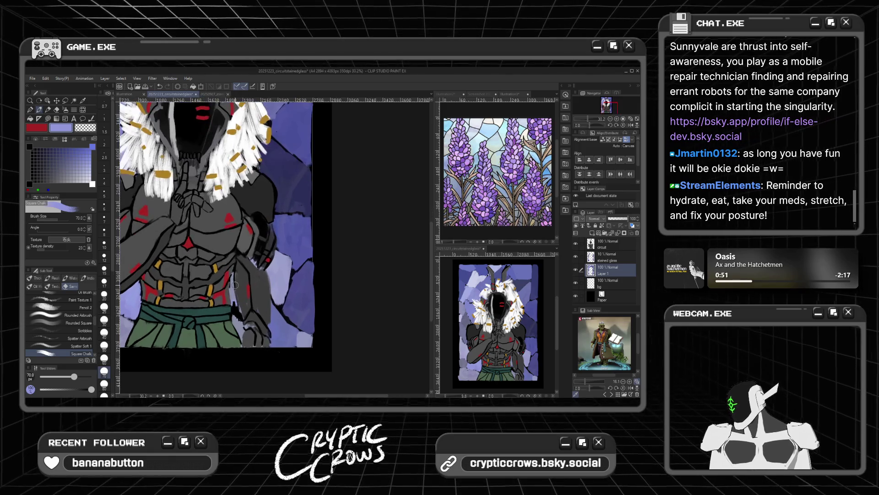
left_click(605, 246)
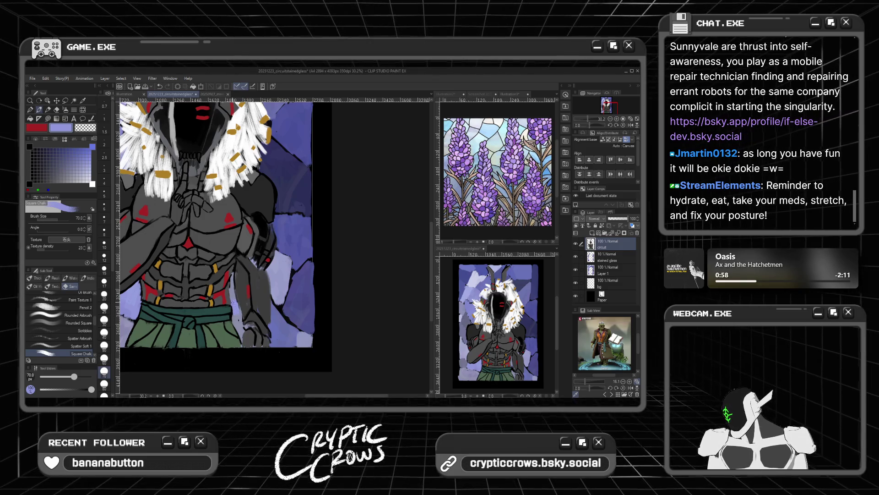
scroll(198, 261, "down", 3)
scroll(146, 196, "up", 2)
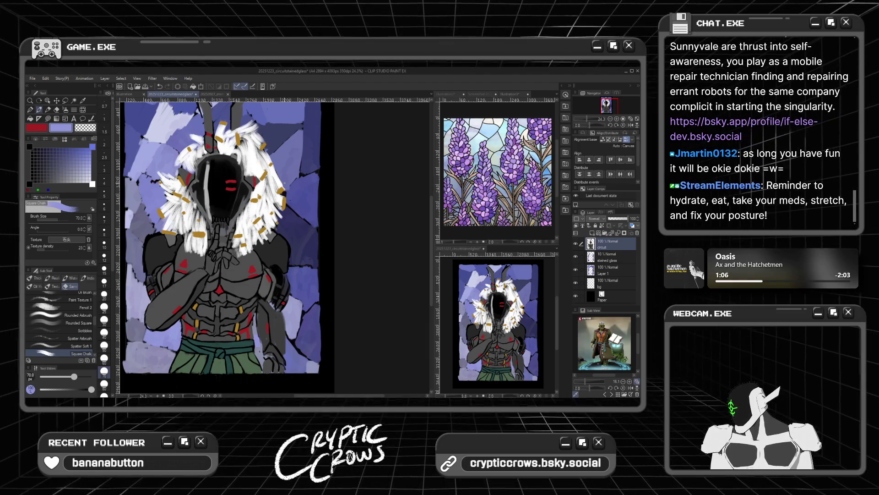
scroll(285, 182, "down", 1)
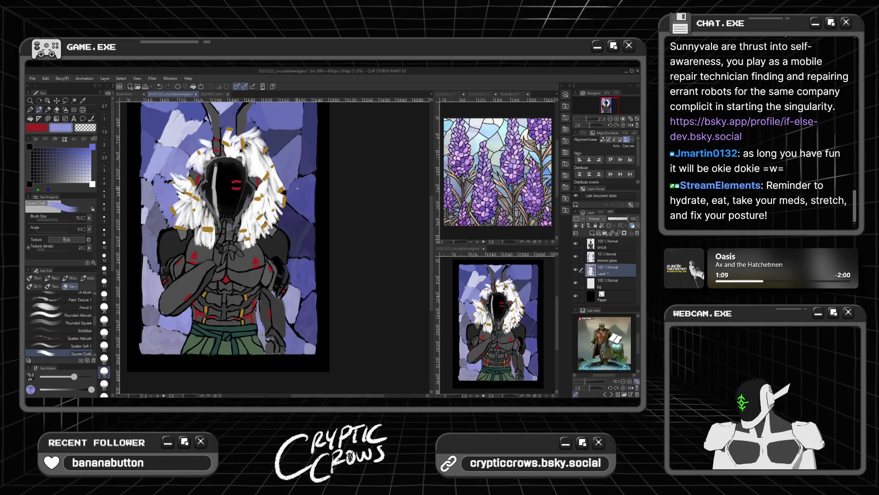
left_click(289, 194, "alt")
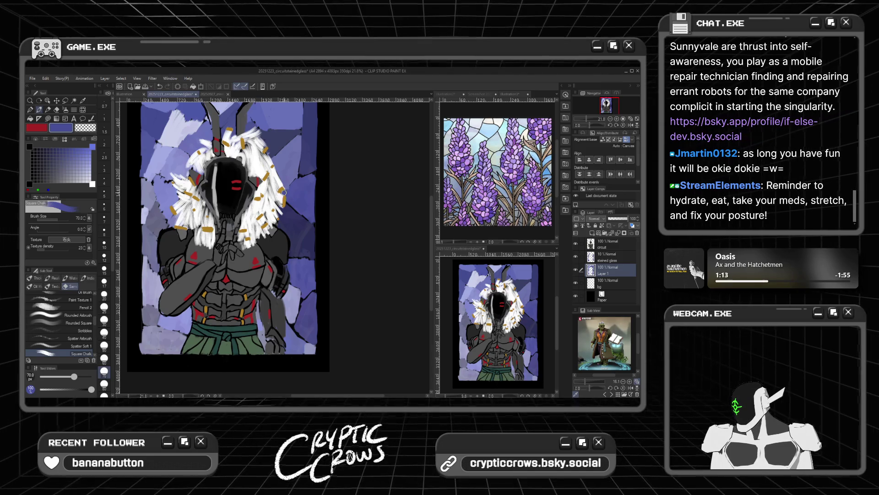
scroll(284, 190, "down", 2)
scroll(203, 199, "up", 2)
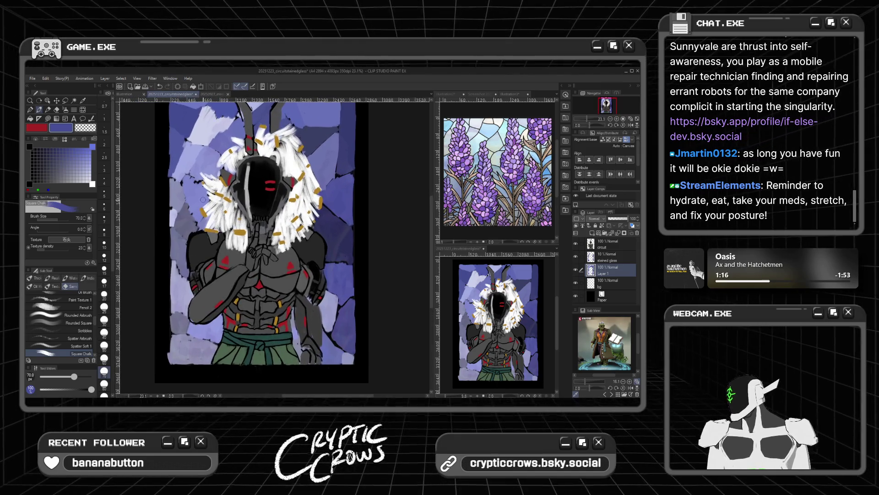
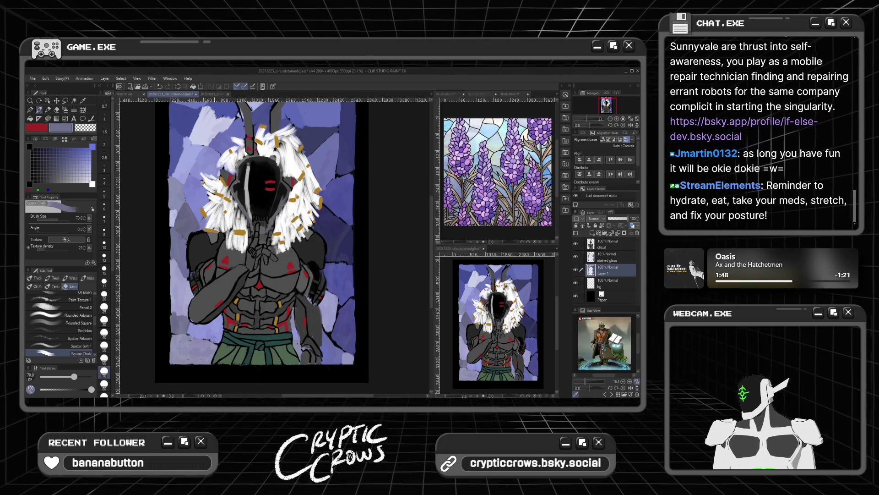
Eyedrop blue, blue-purple and light lavender shades from the tile background, ending on lavender
scroll(287, 293, "down", 2)
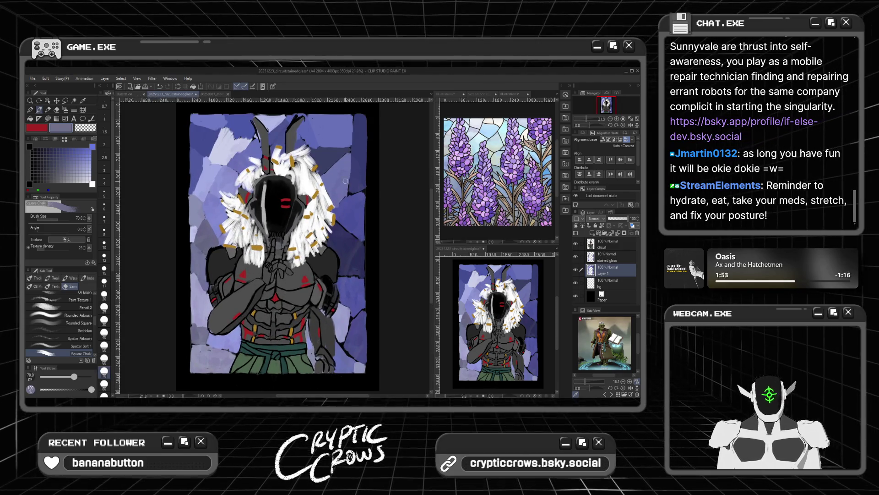
left_click(356, 175, "alt")
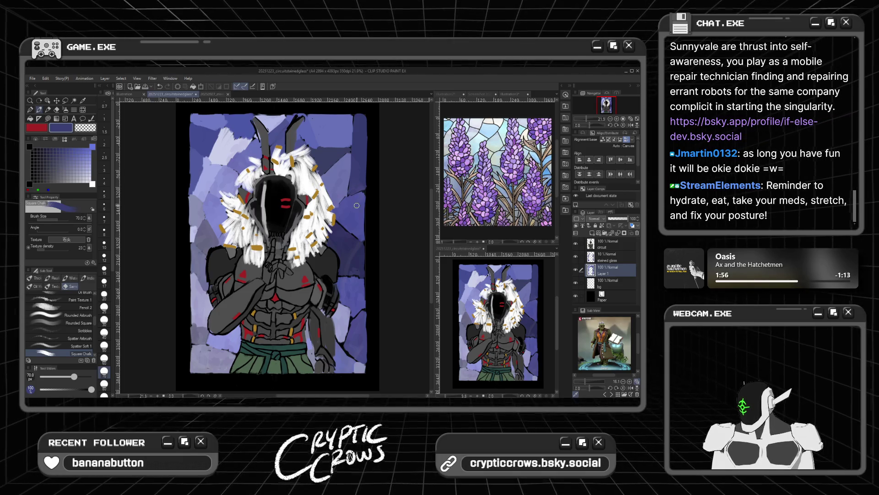
left_click(340, 237, "alt")
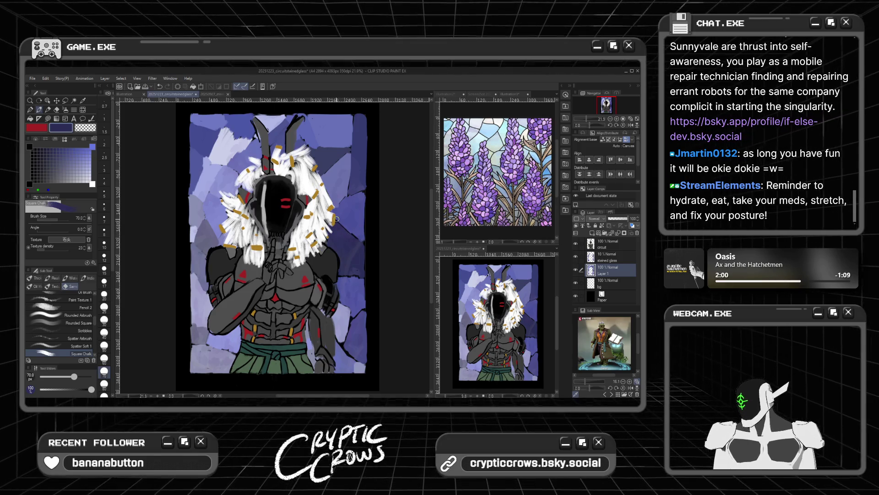
scroll(341, 226, "up", 1)
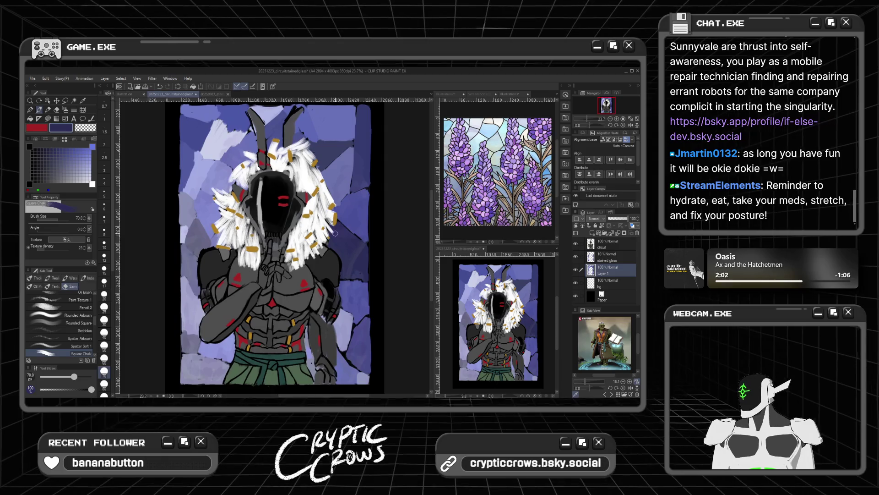
left_click(220, 135, "alt")
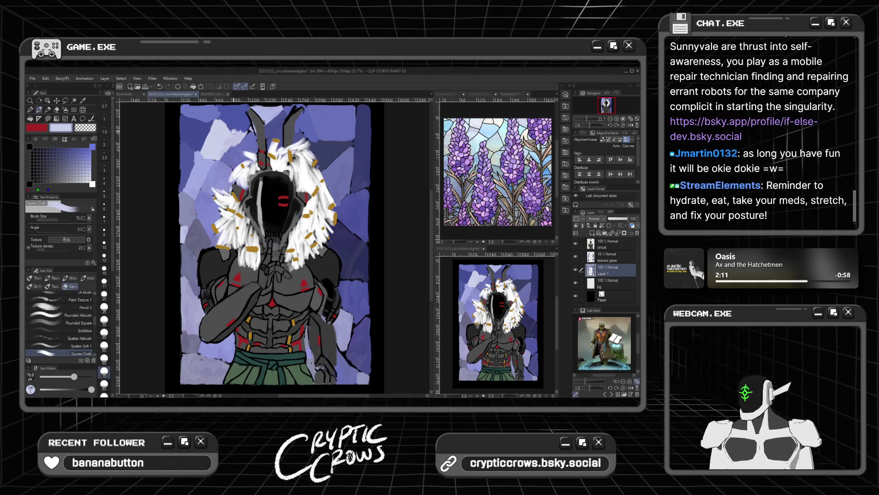
scroll(234, 133, "down", 1)
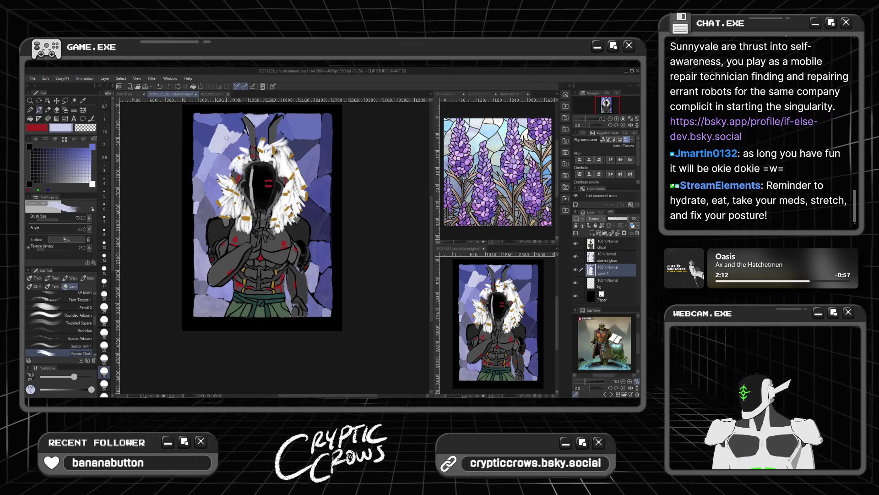
scroll(229, 135, "up", 1)
left_click(347, 353, "alt")
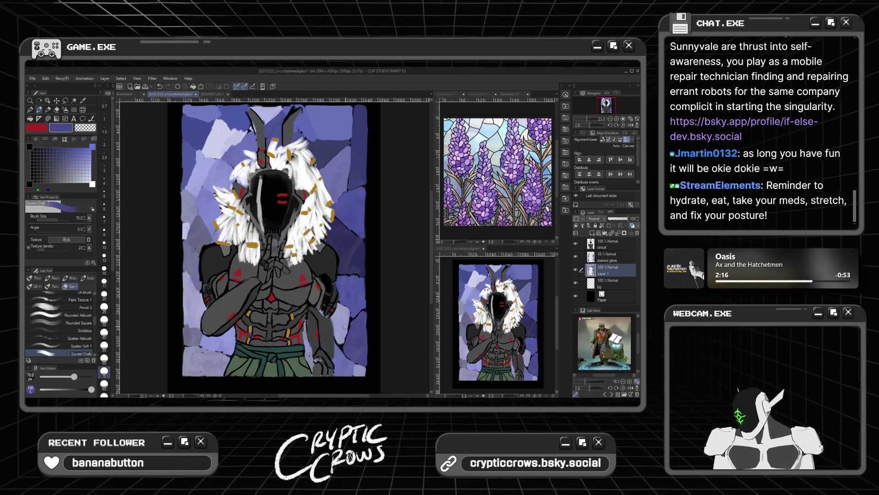
left_click(345, 327, "alt")
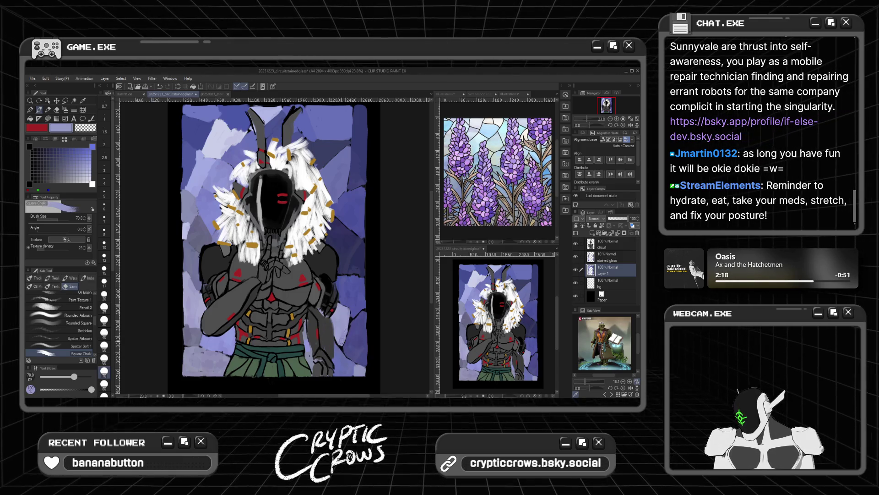
Turn on the stained glass layer's visibility and select it
scroll(340, 338, "down", 2)
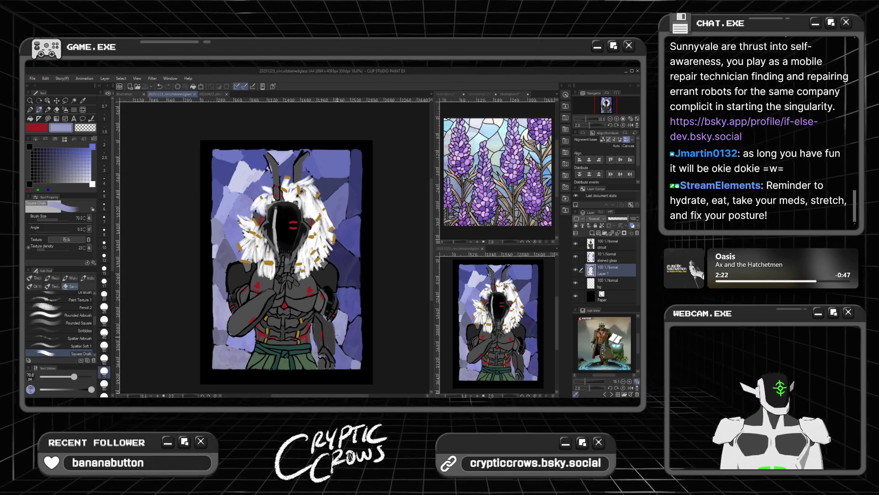
scroll(250, 310, "down", 1)
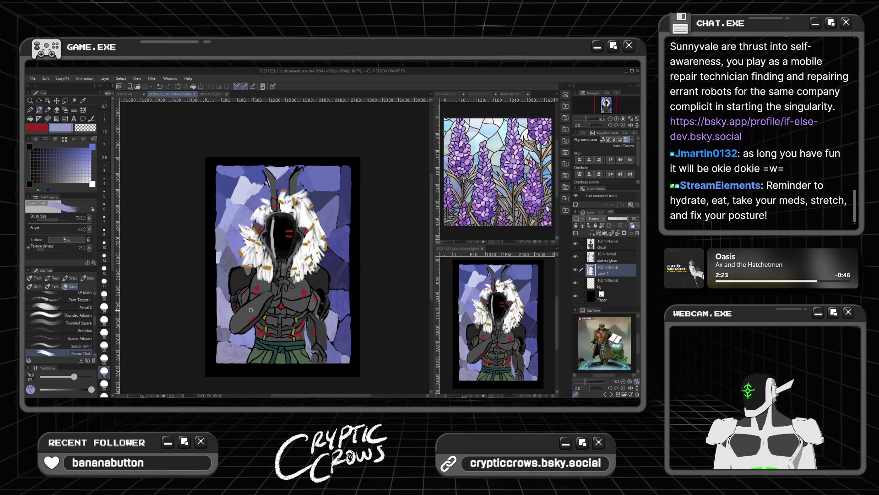
left_click(578, 257)
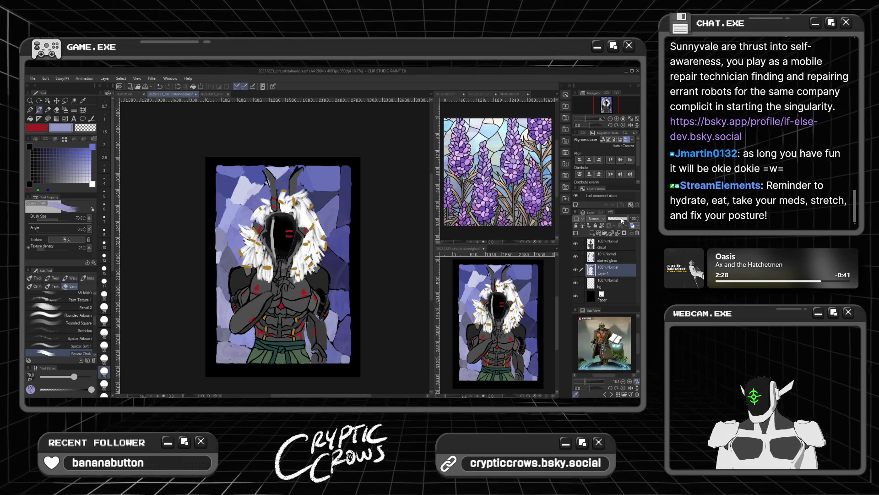
left_click(607, 257)
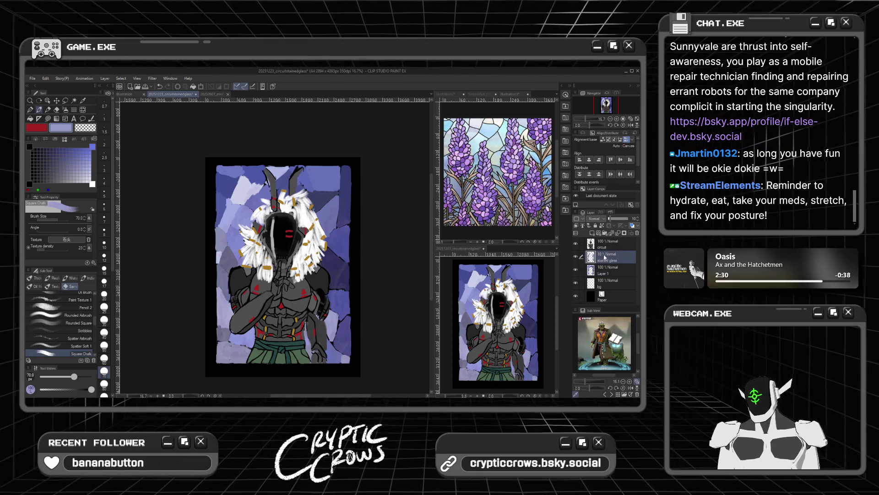
Try several opacities on the stained glass layer and Layer 1, settling the stained glass near 73%
left_click(617, 219)
left_click(627, 219)
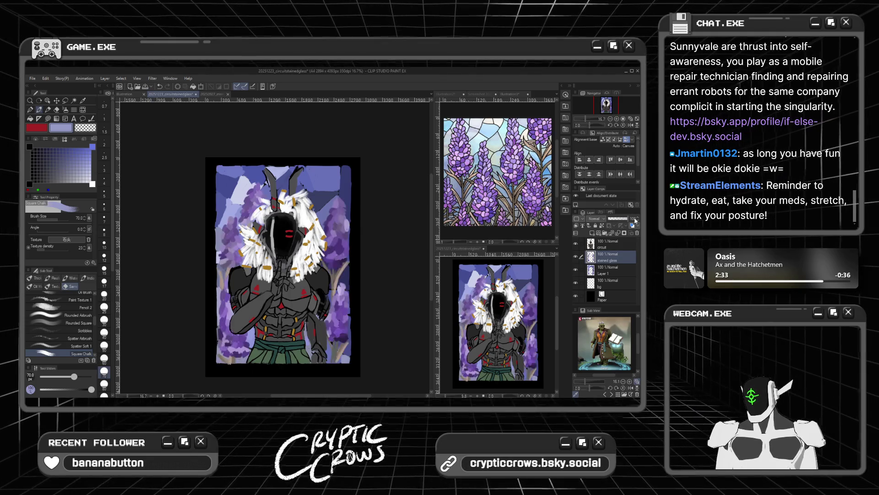
left_click(609, 270)
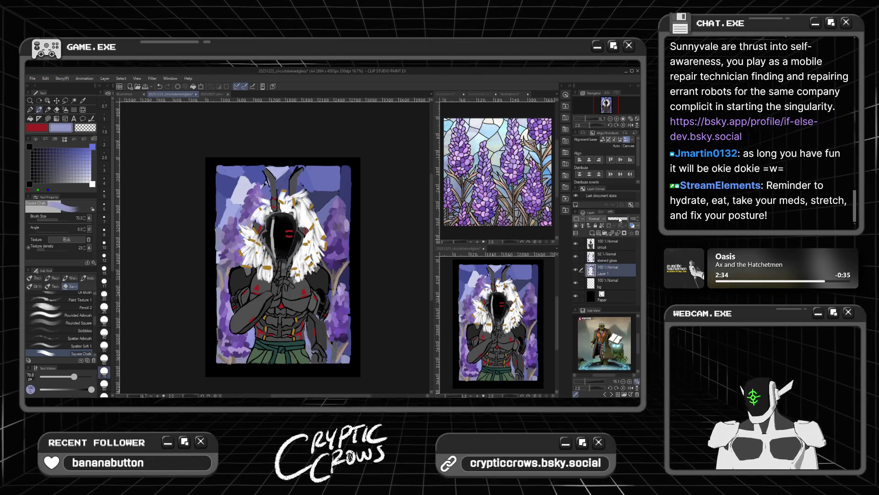
left_click(619, 219)
left_click(614, 254)
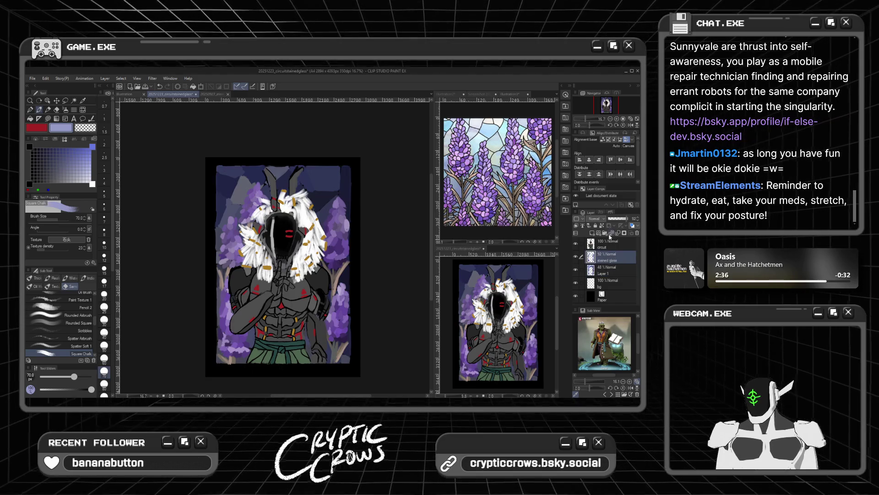
left_click(617, 219)
left_click(632, 219)
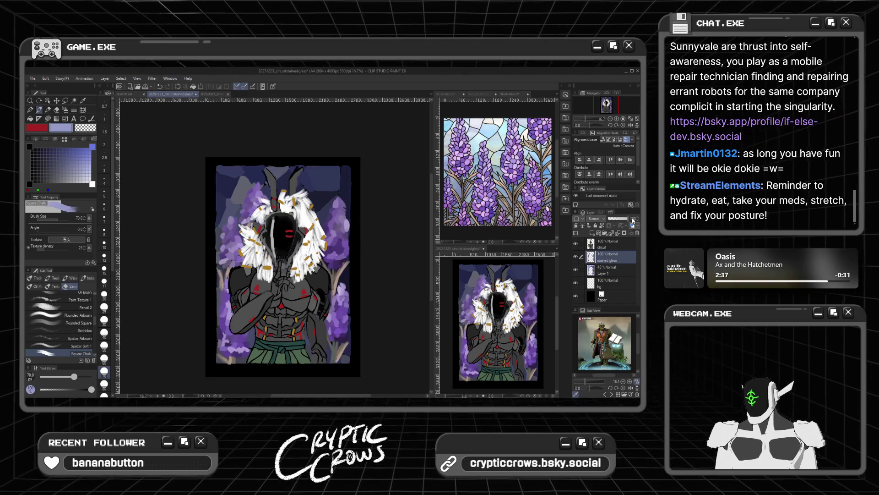
left_click(606, 270)
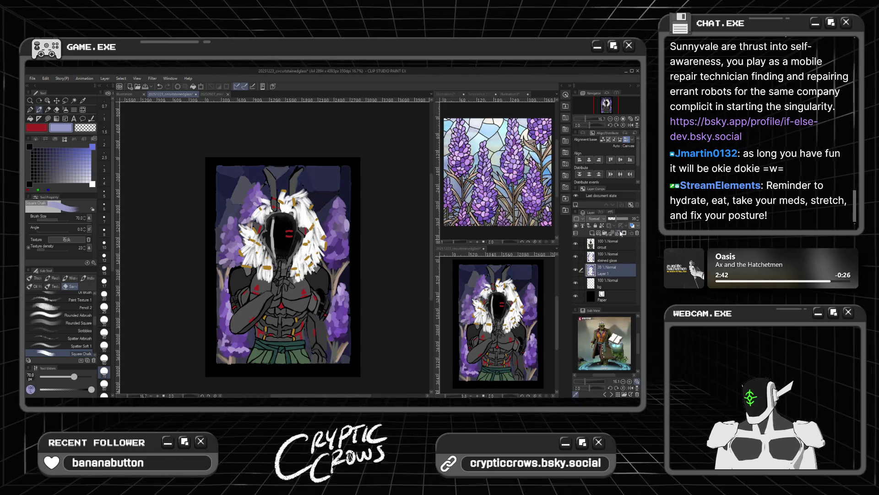
left_click(619, 258)
left_click(623, 219)
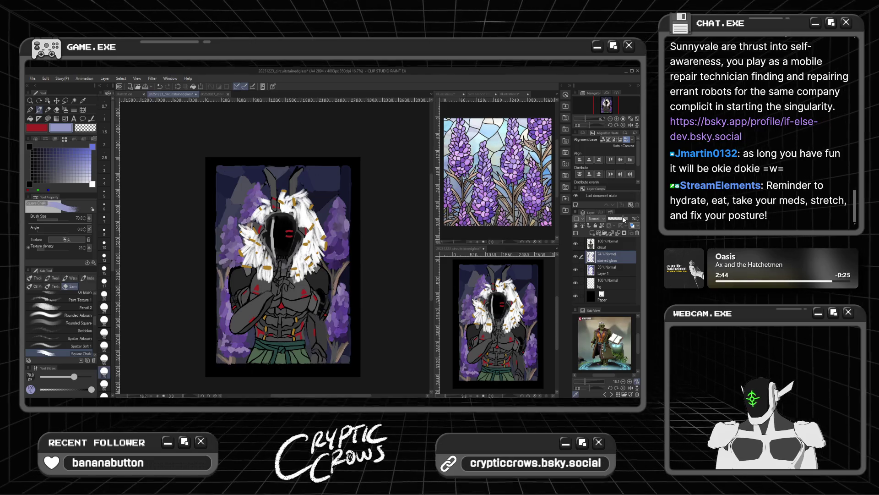
left_click_drag(618, 221, 624, 220)
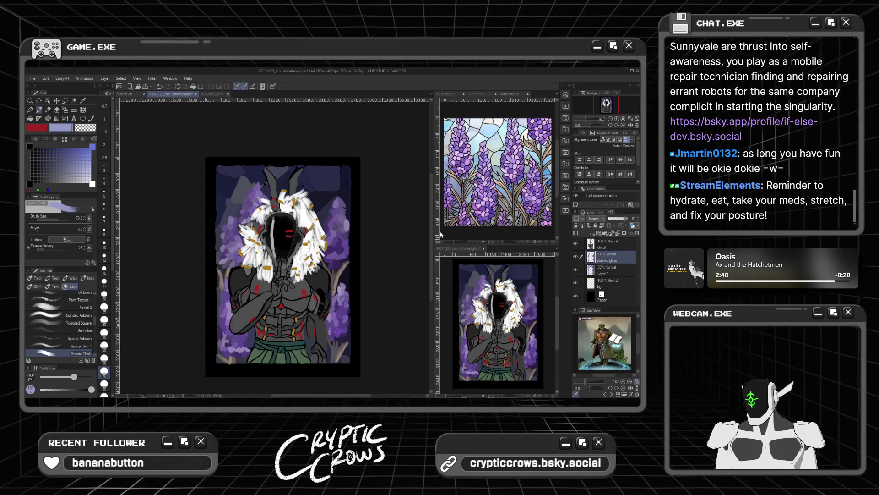
Fade Layer 1 to 34% opacity and lower the stained glass layer to 58%
scroll(360, 239, "down", 1)
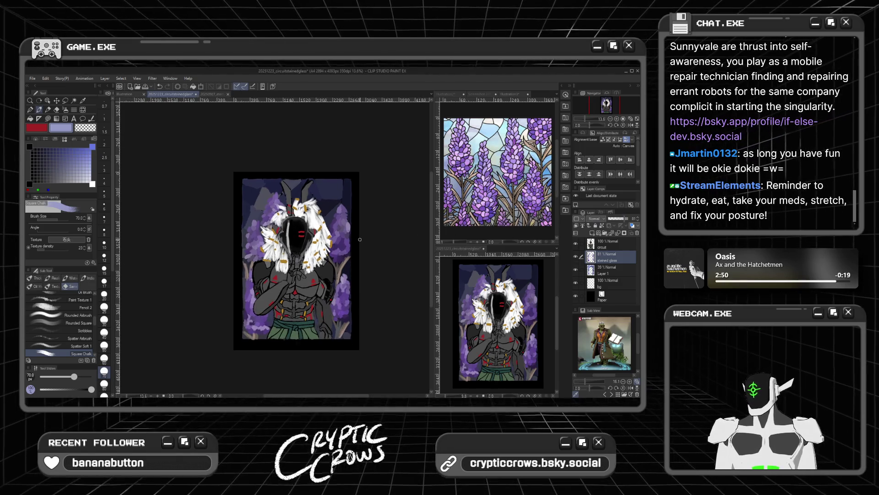
scroll(363, 236, "up", 1)
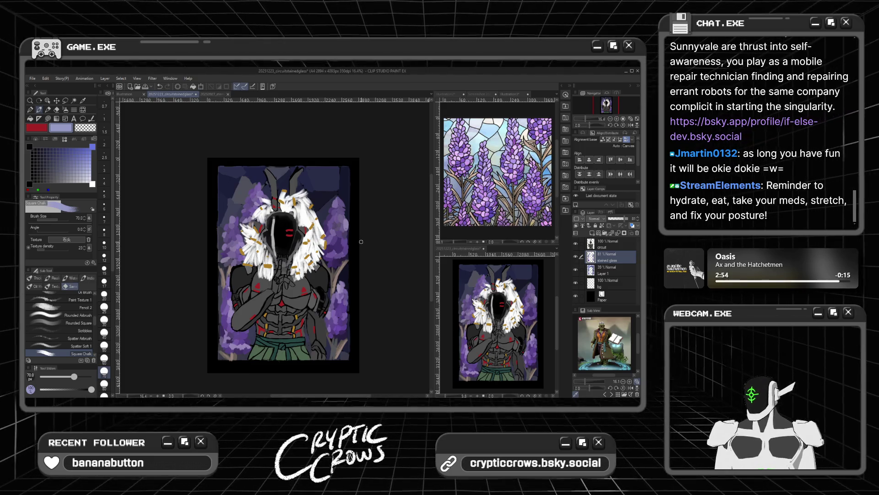
scroll(361, 241, "down", 1)
scroll(359, 254, "up", 1)
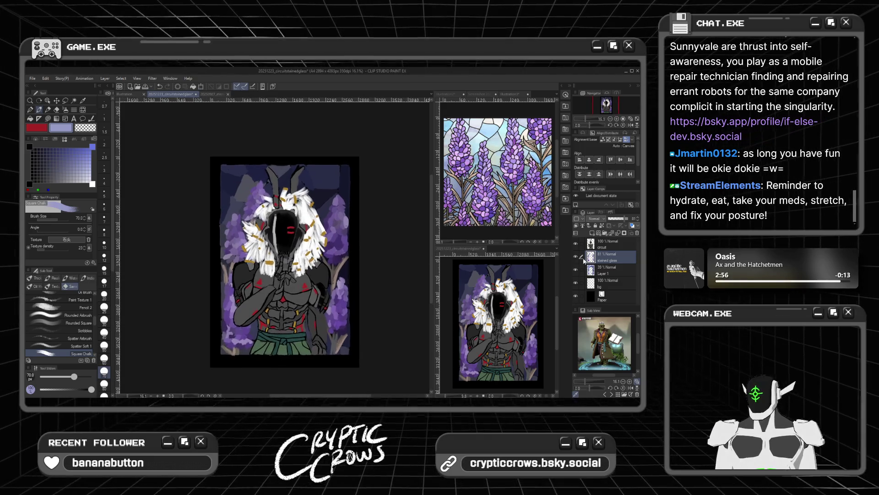
left_click(609, 271)
left_click_drag(619, 218, 618, 222)
left_click(623, 255)
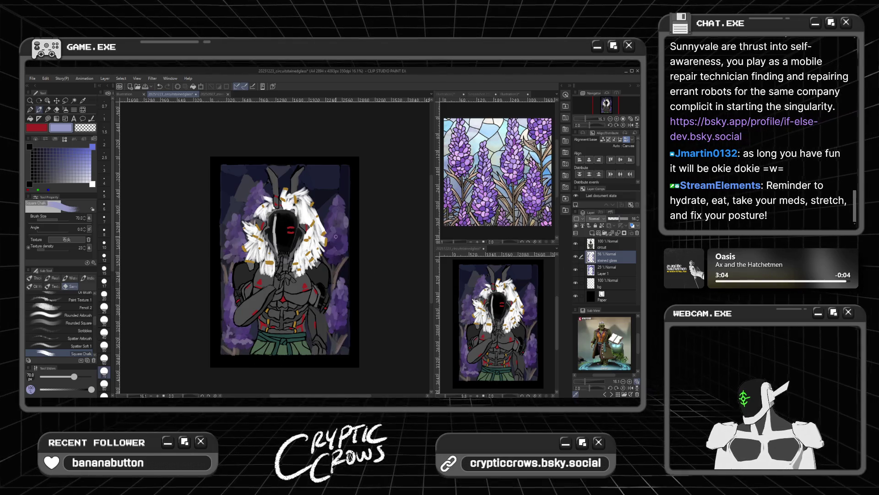
scroll(341, 233, "down", 1)
scroll(350, 231, "down", 1)
scroll(360, 229, "down", 1)
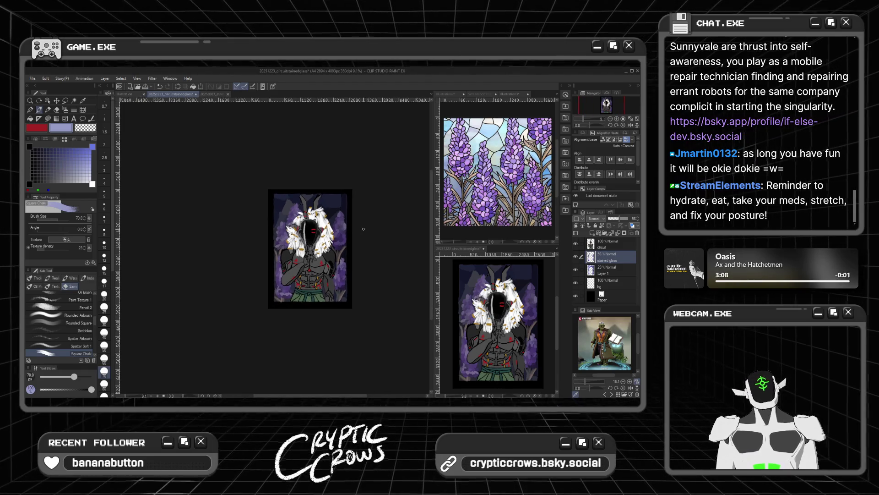
On the bg layer, dab dark blue and light lavender chalk tiles onto the top border
left_click(609, 283)
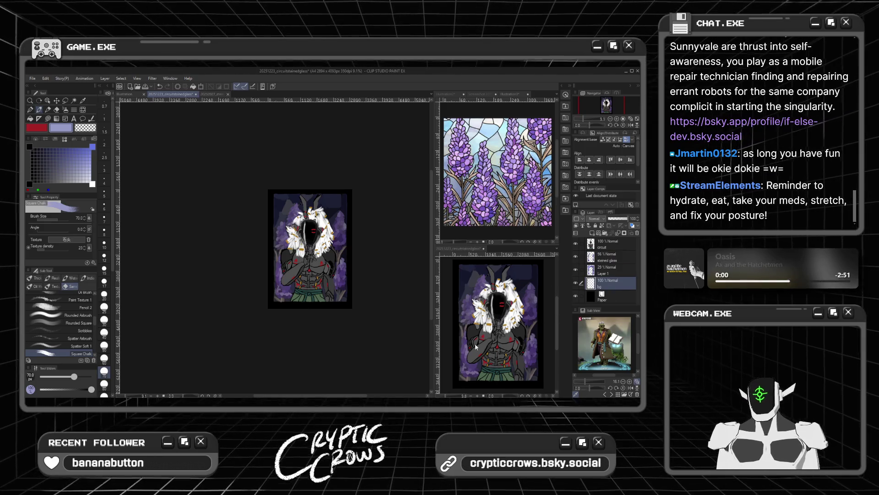
scroll(338, 262, "up", 1)
scroll(290, 239, "up", 1)
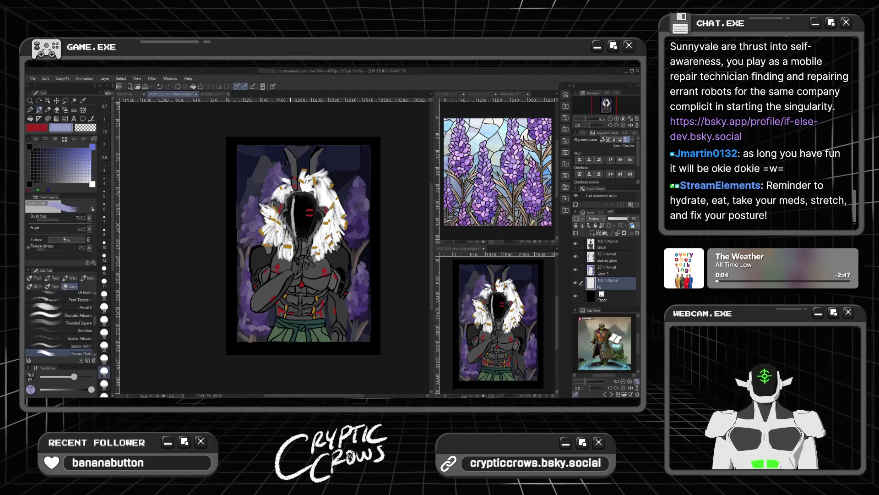
left_click(68, 149)
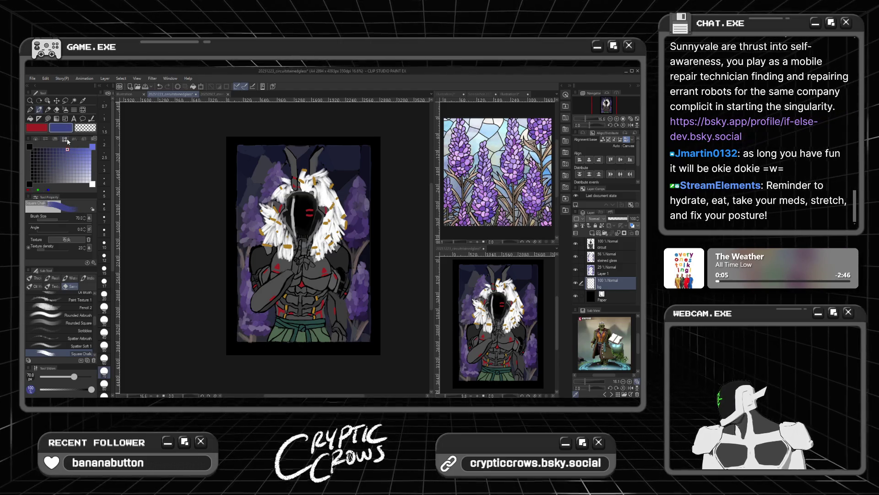
left_click(251, 142)
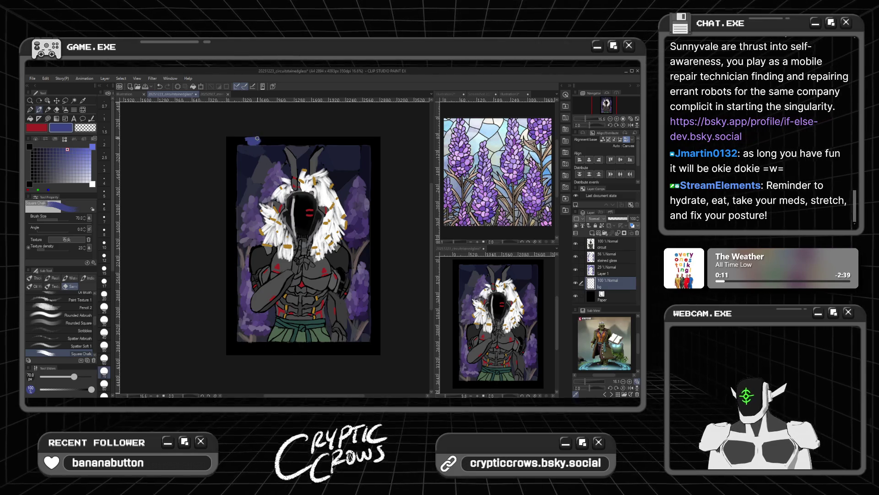
left_click(260, 141)
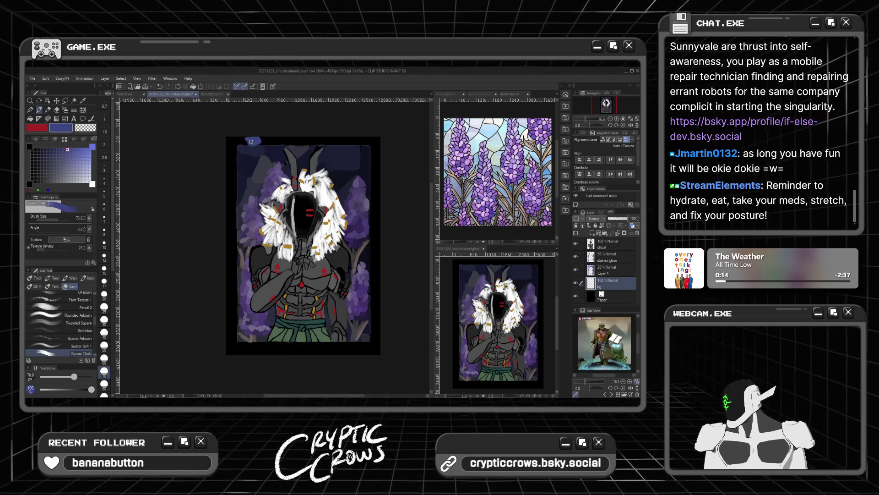
left_click(86, 156)
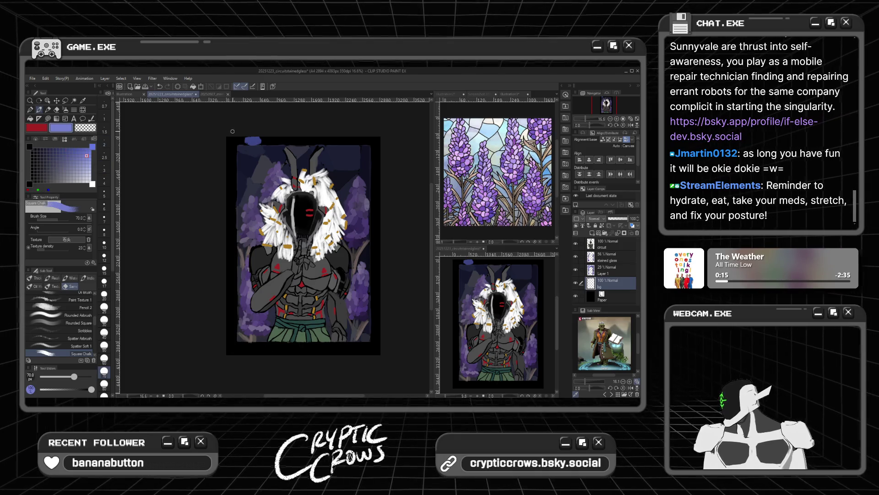
left_click(269, 141)
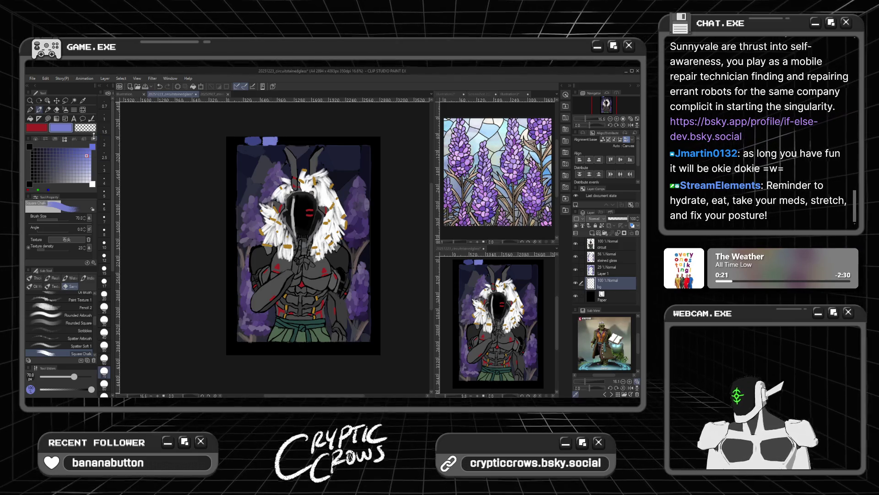
Extend the top row of tiles rightward with darker and lighter blue pieces
left_click(67, 150)
left_click(283, 139)
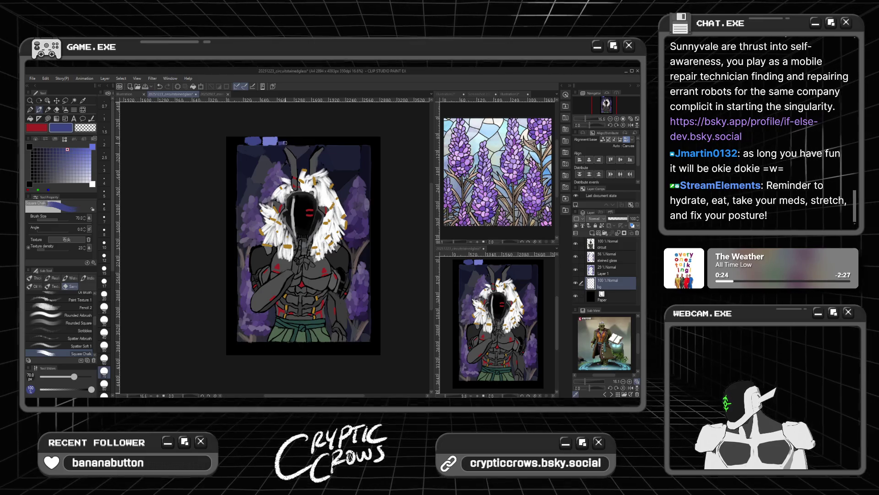
left_click(288, 141)
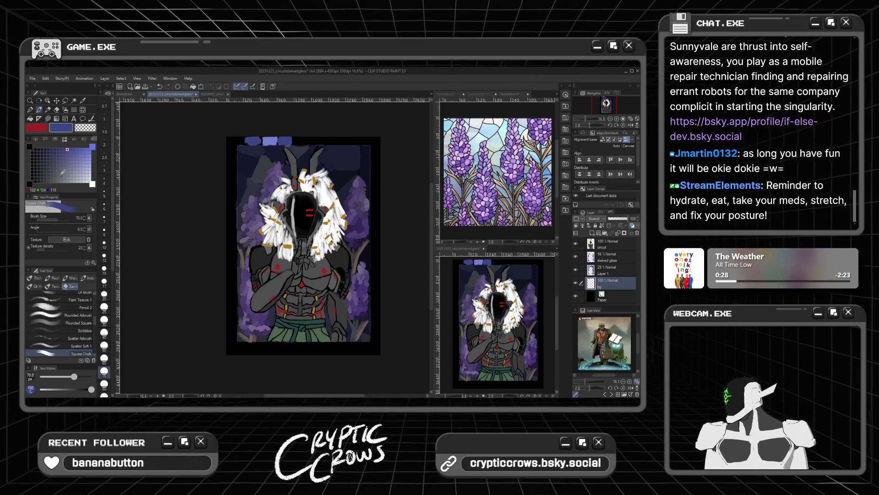
left_click(58, 149)
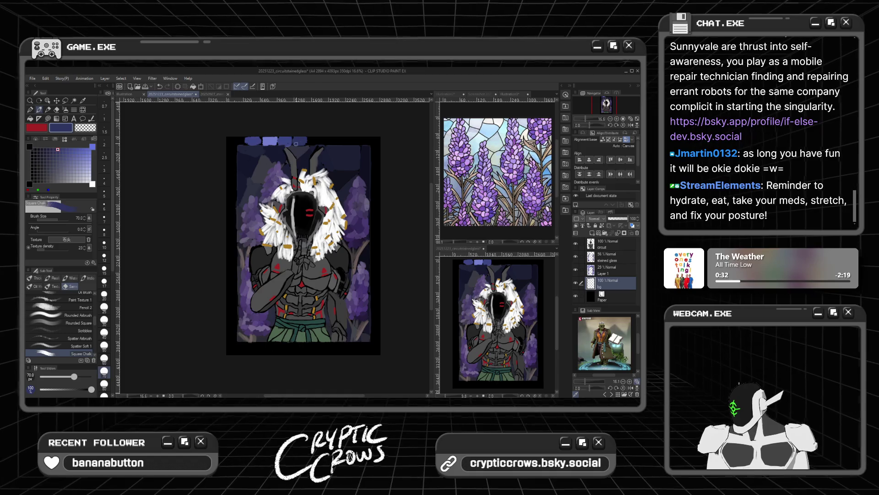
left_click(84, 156)
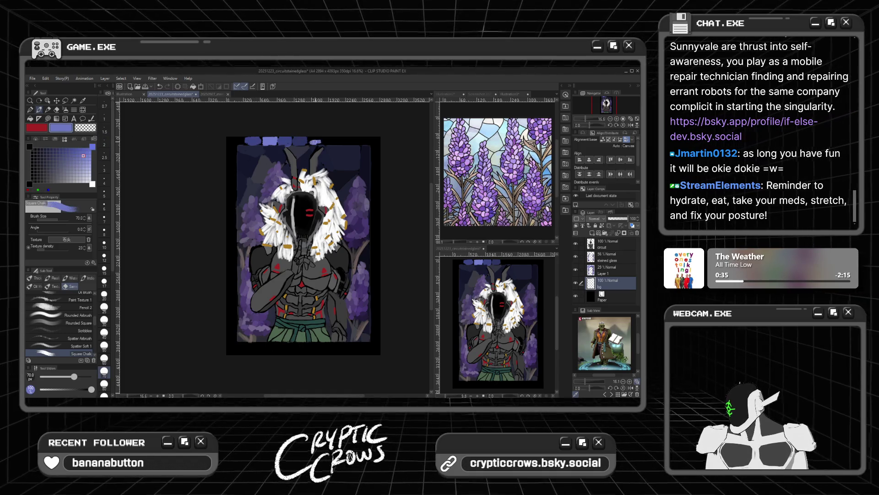
left_click_drag(319, 143, 322, 140)
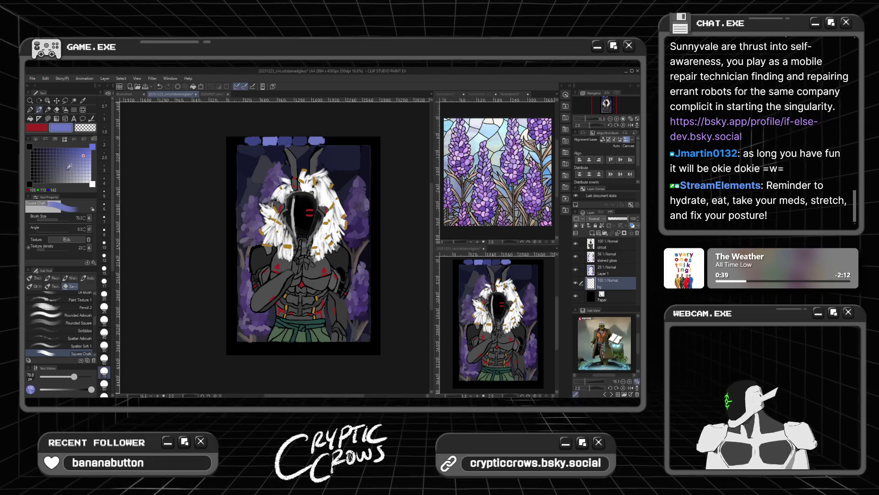
Add more blue and blue-purple tiles along the top border toward the right corner
left_click(330, 144, "alt")
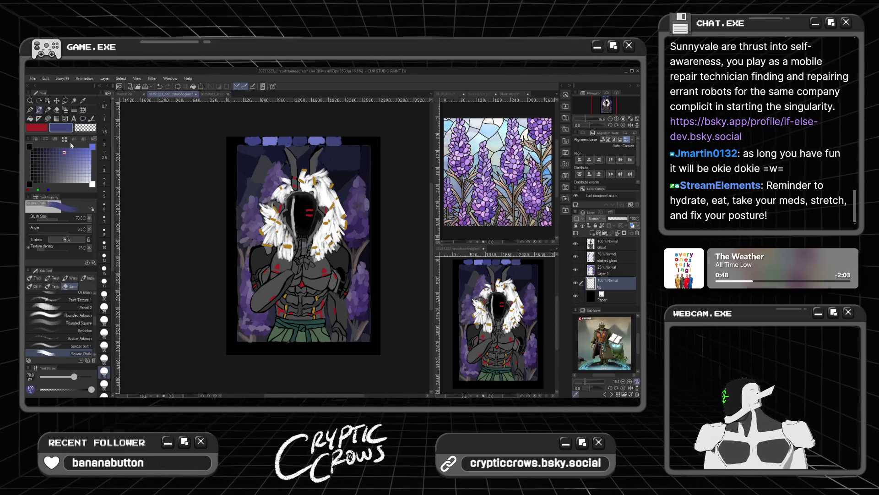
left_click(346, 143, "alt")
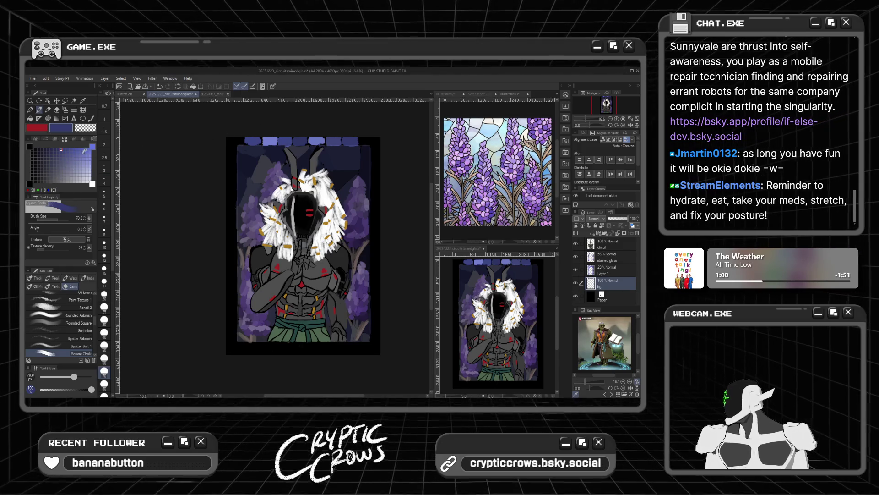
left_click(65, 148)
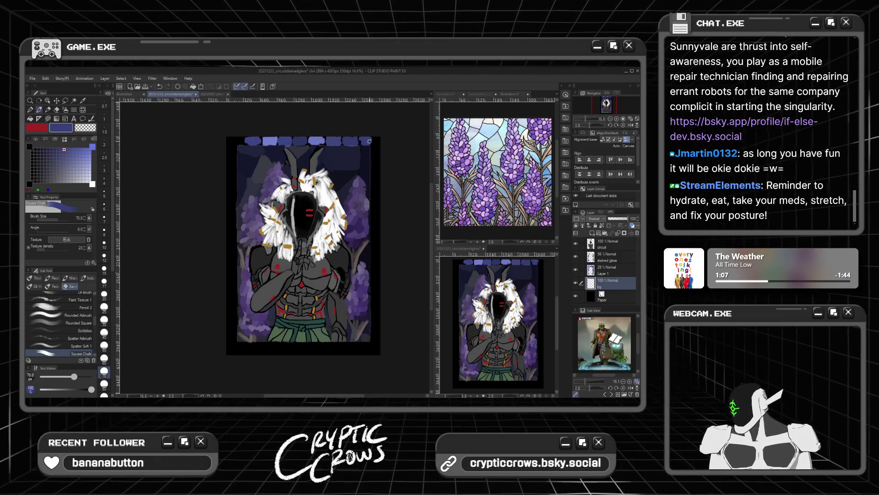
left_click(82, 155)
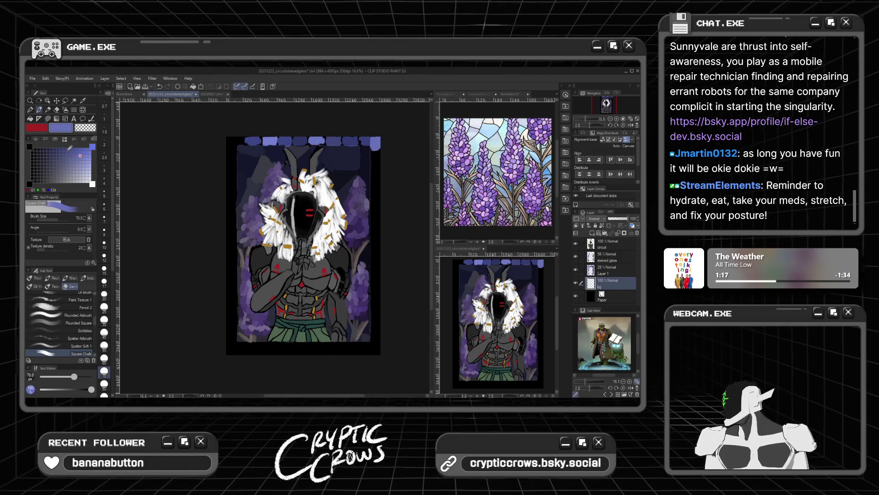
left_click(369, 140, "alt")
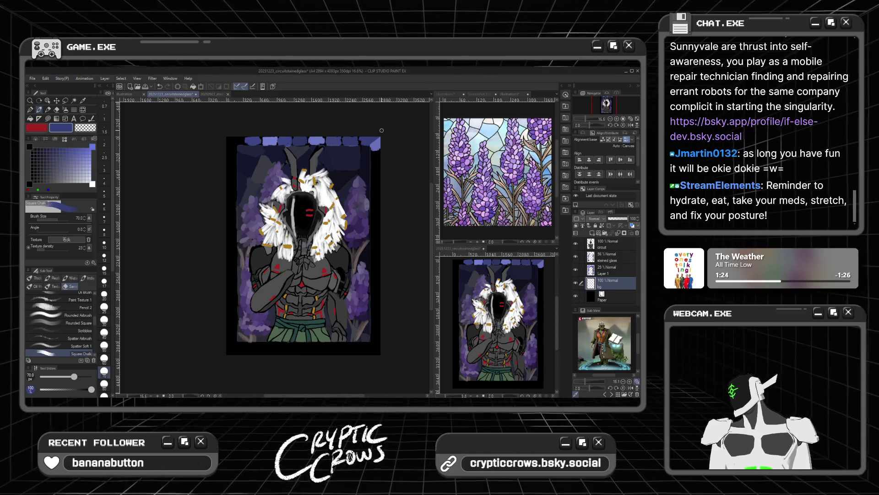
Paint a periwinkle tile at the upper-left corner, then resample navy and lavender from the top row
left_click(238, 144, "alt")
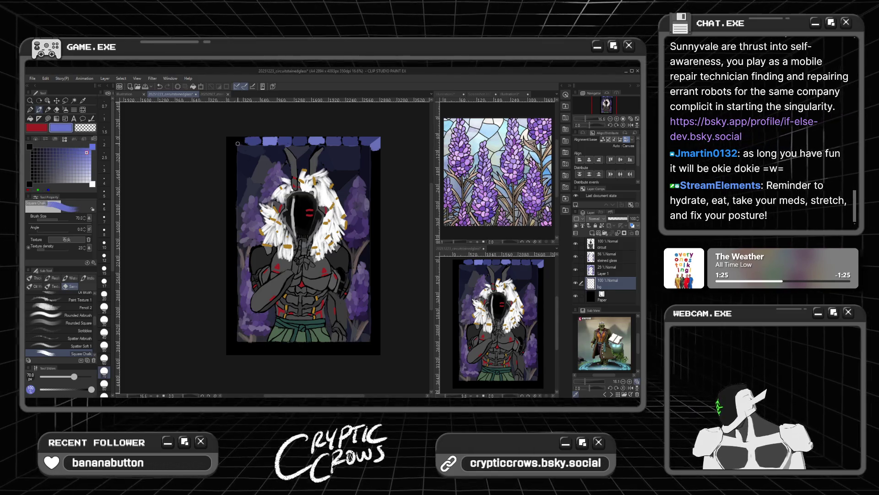
mouse_move(239, 143)
left_mouse_down()
mouse_move(229, 153)
mouse_move(242, 143)
mouse_move(233, 147)
left_mouse_up()
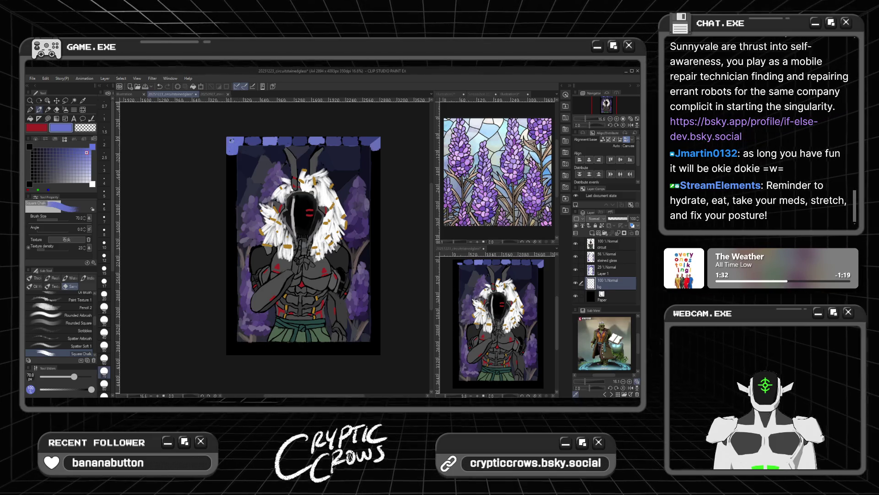
left_click(77, 149)
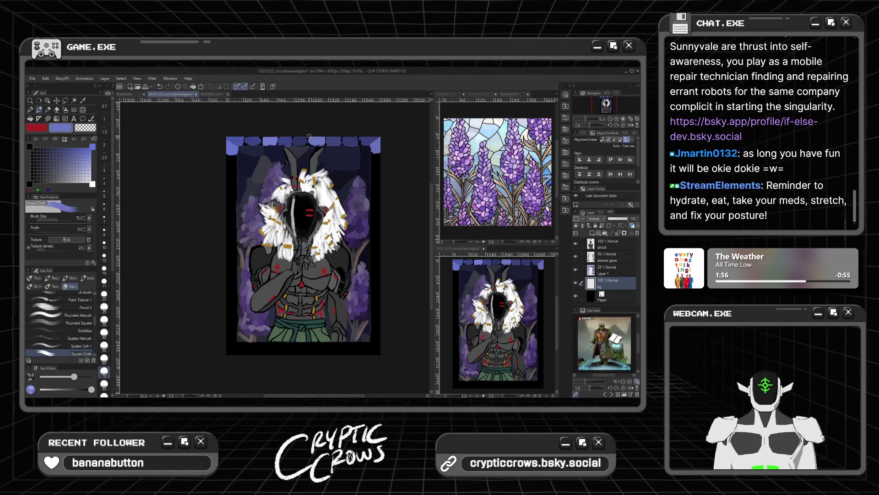
left_click(306, 138, "alt")
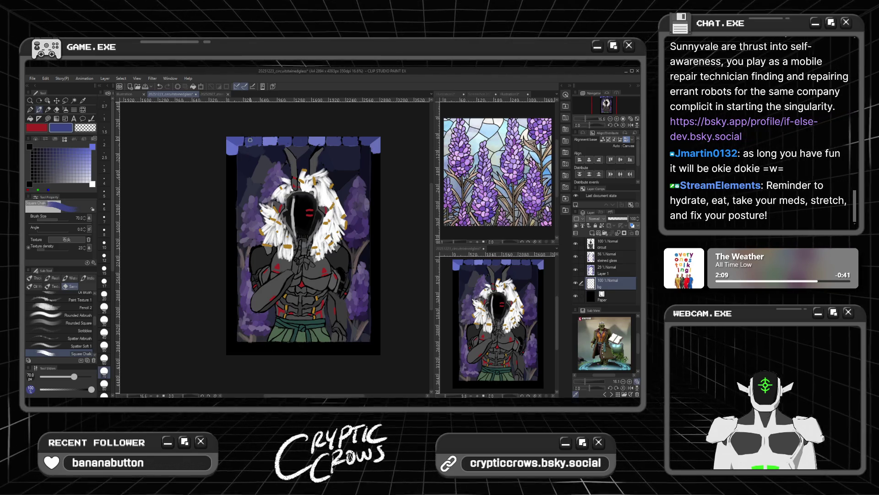
left_click(275, 136, "alt")
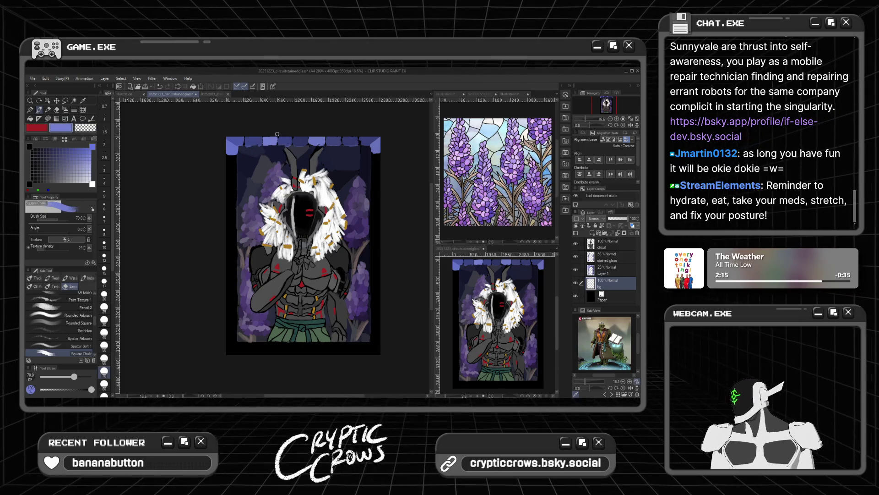
left_click(58, 149)
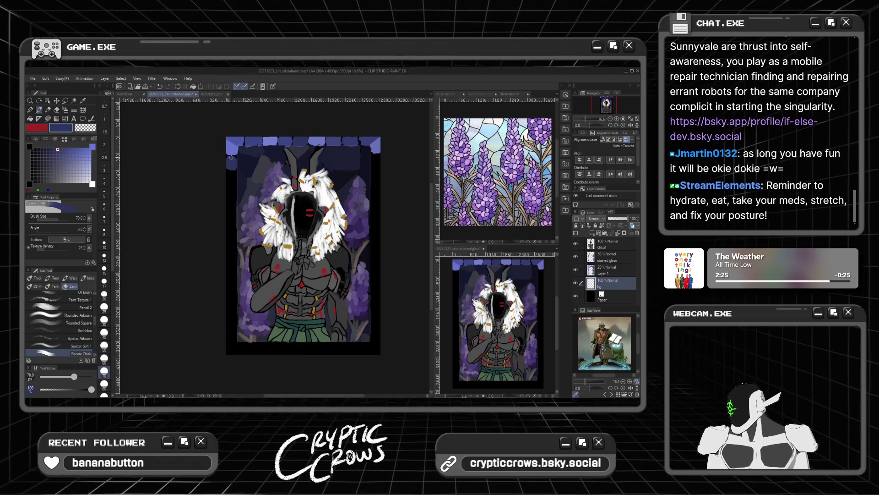
Paint dark and mid blue chalk tiles down the left border to about halfway
left_click(65, 148)
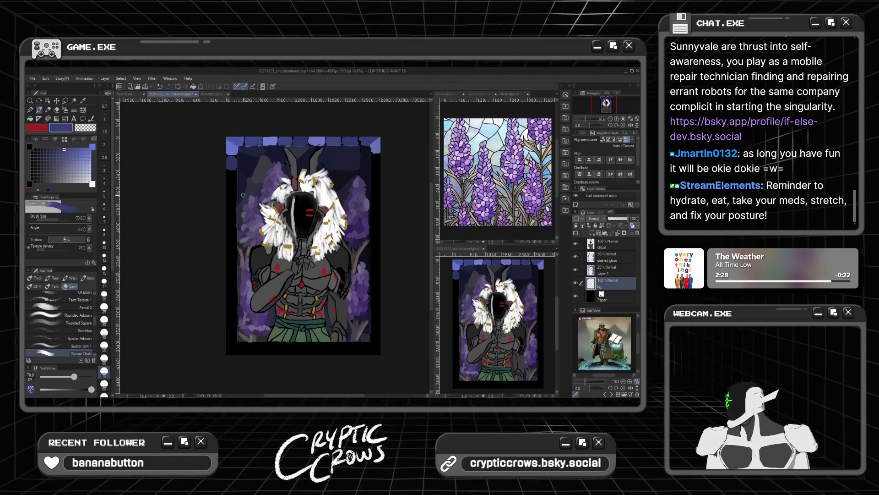
left_click_drag(229, 158, 232, 172)
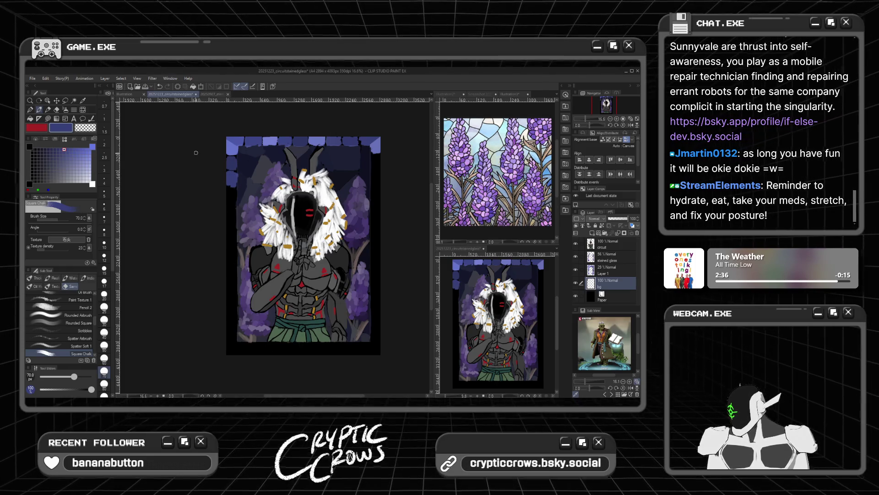
left_click(55, 149)
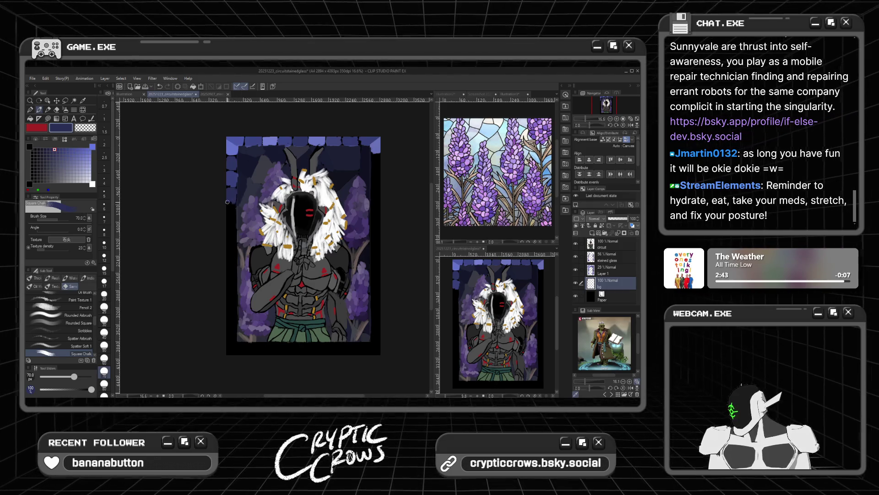
left_click(67, 149)
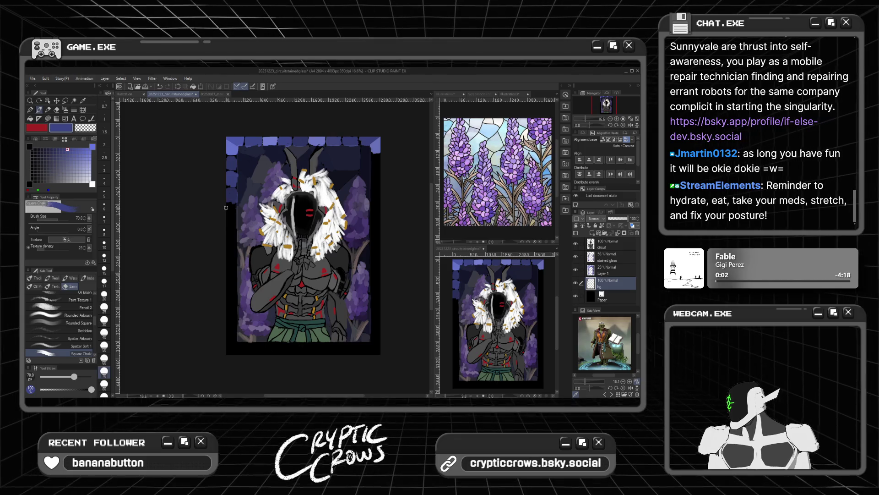
left_click(77, 150)
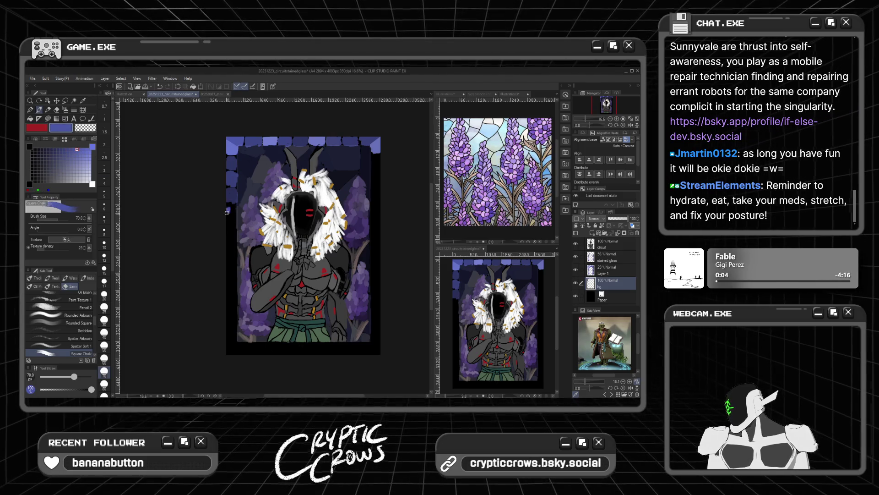
left_click_drag(229, 206, 231, 217)
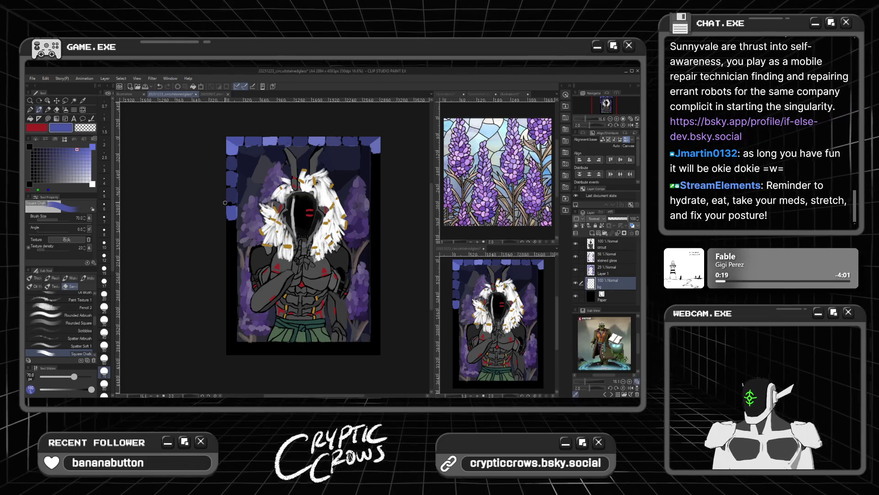
left_click(78, 151)
left_click_drag(77, 151, 58, 152)
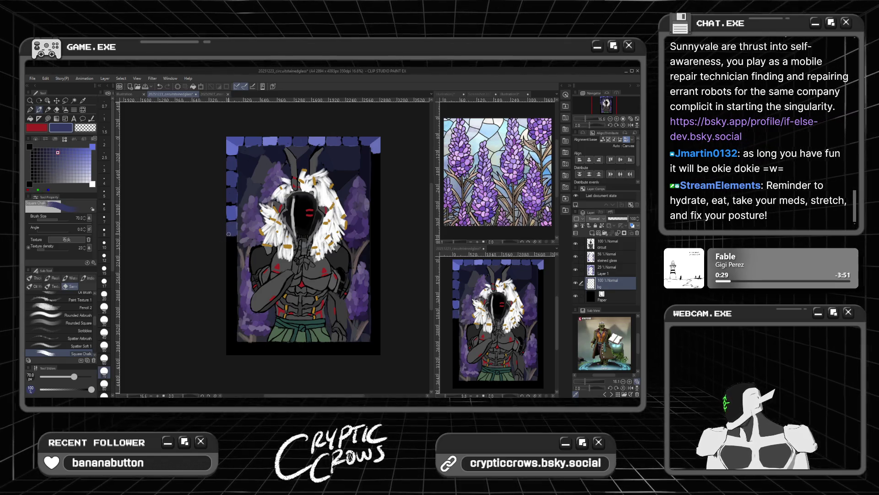
left_click(65, 163)
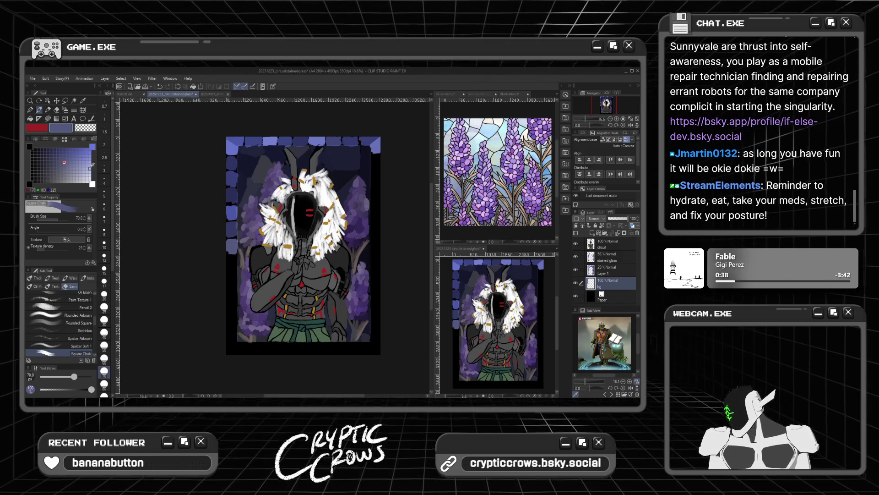
Add two more blue tiles lower on the left border and duplicate the bg border layer
left_click(61, 149)
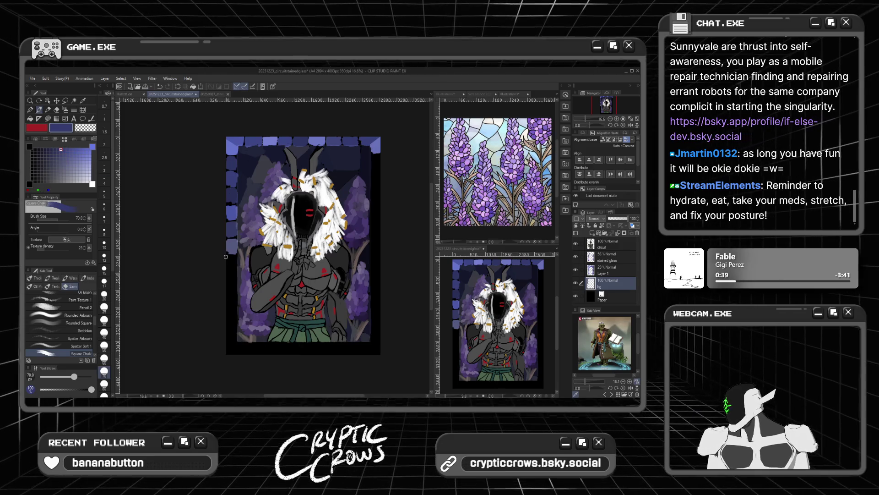
left_click_drag(226, 261, 235, 263)
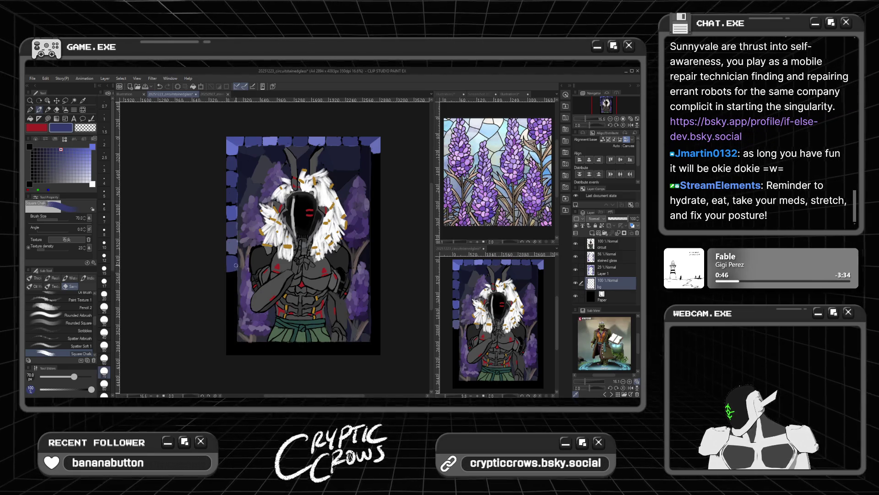
left_click(80, 150)
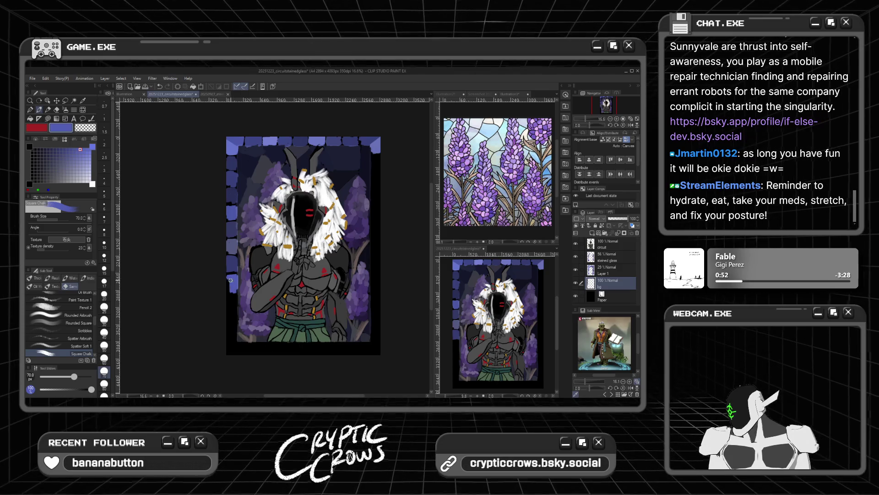
left_click(61, 152)
left_click_drag(232, 296, 232, 306)
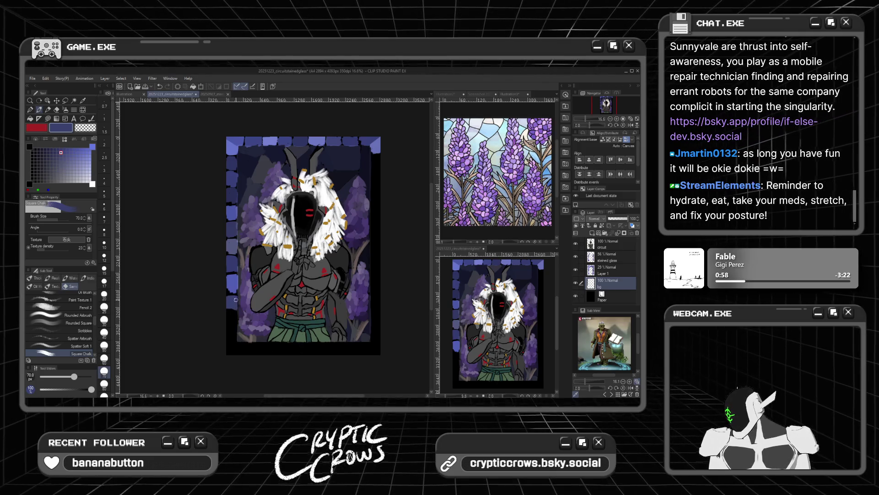
left_click(61, 162)
left_click(55, 152)
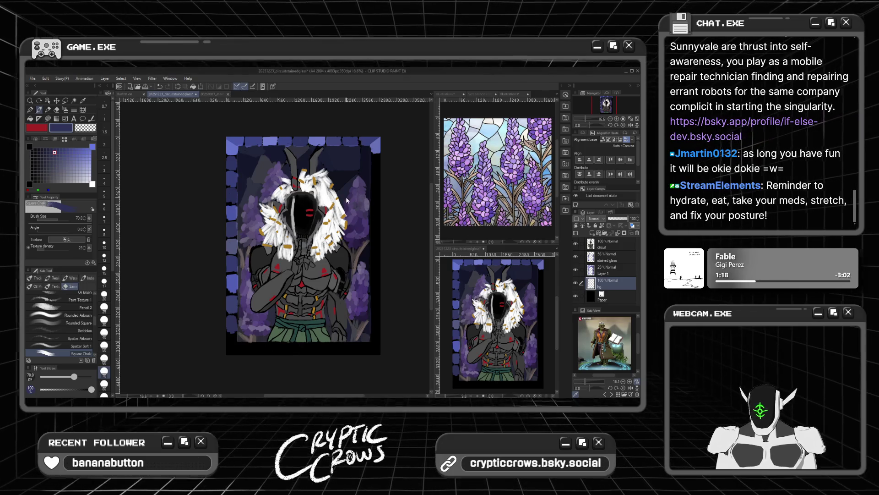
key("ctrl+shift+d")
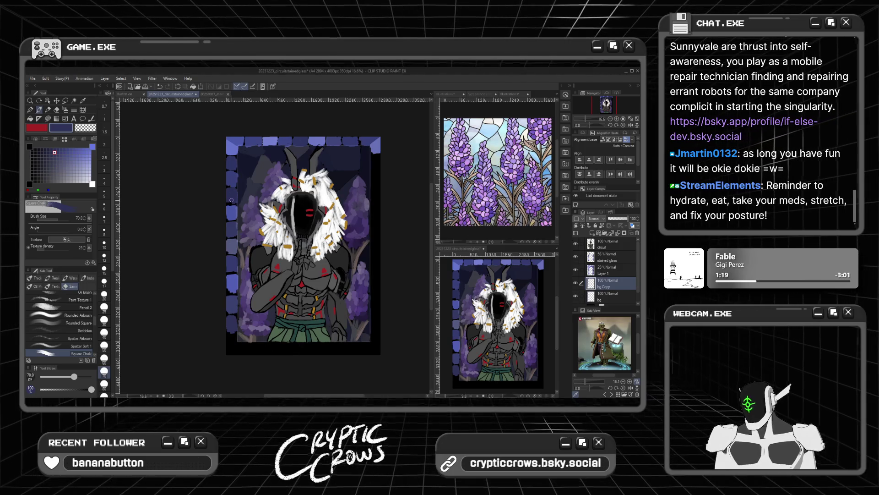
Move and rotate the bg copy so its tiles line the right and bottom edges
left_click(56, 101)
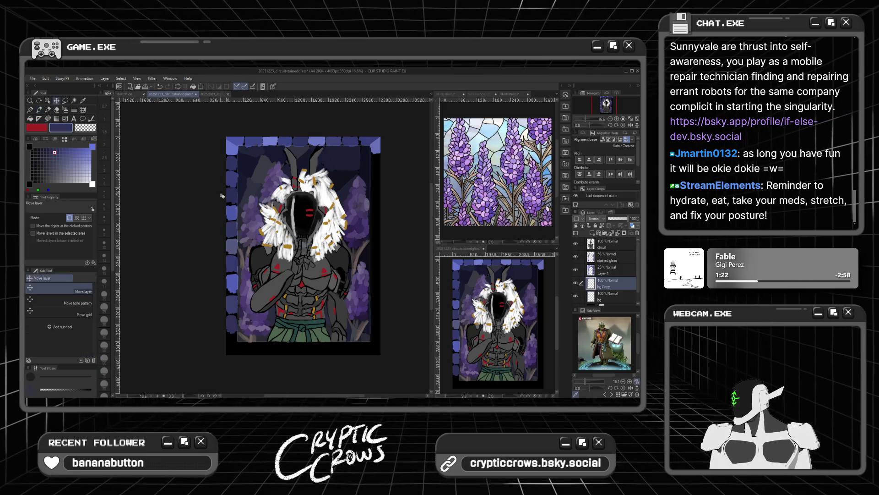
left_click_drag(243, 204, 230, 203)
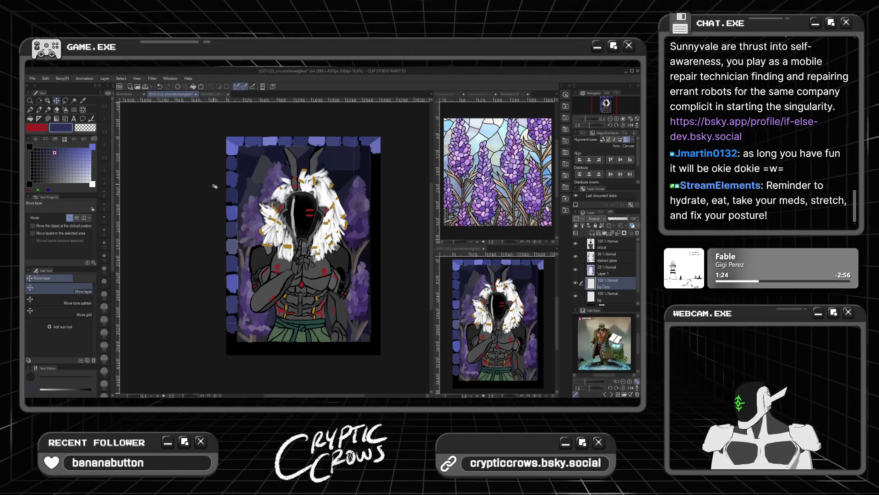
key("ctrl+t")
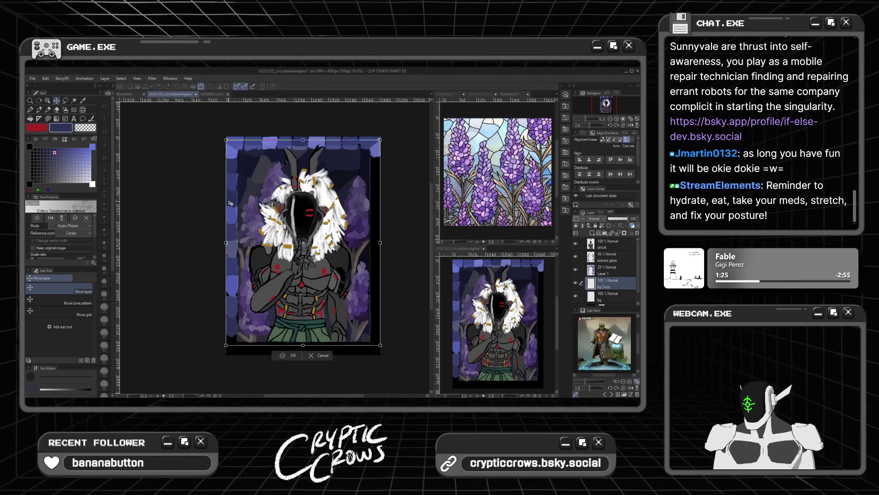
left_click_drag(304, 129, 307, 129)
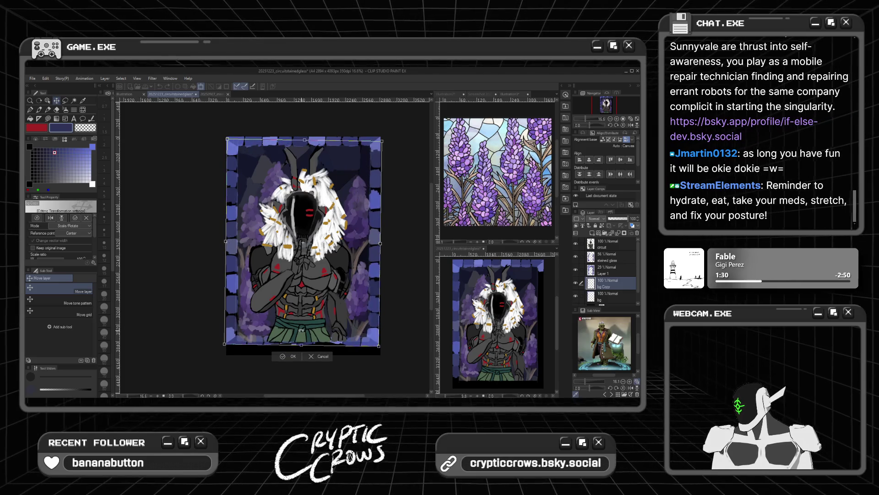
left_click_drag(307, 276, 311, 286)
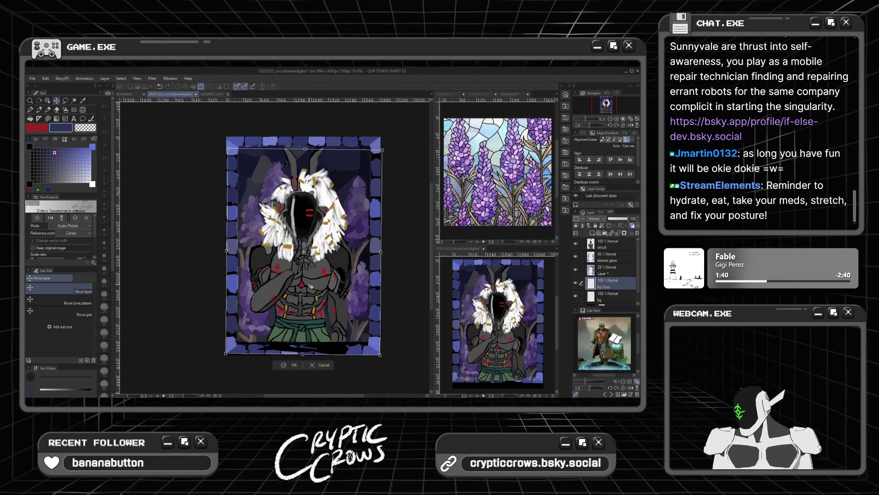
left_click(283, 368)
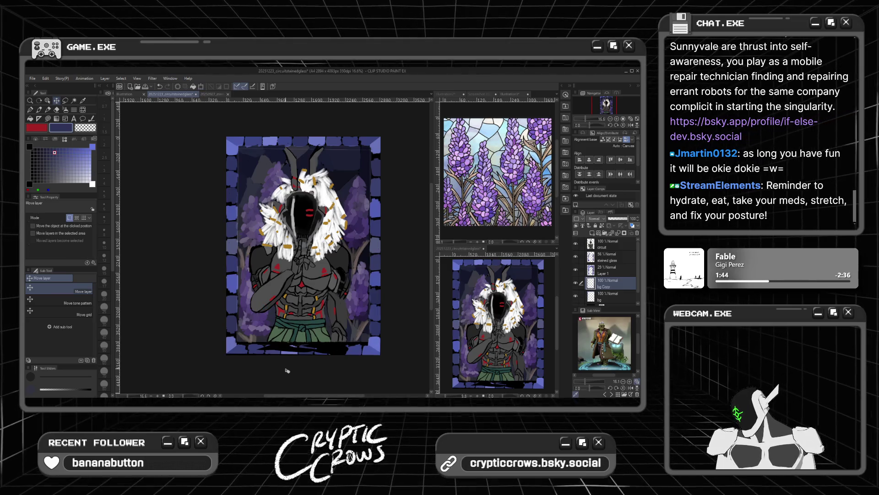
left_click_drag(233, 321, 234, 325)
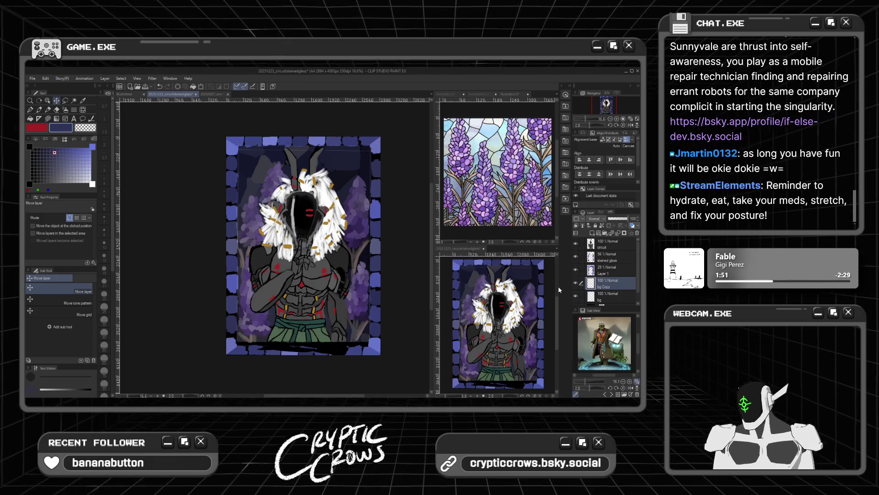
left_click(315, 338, "ctrl")
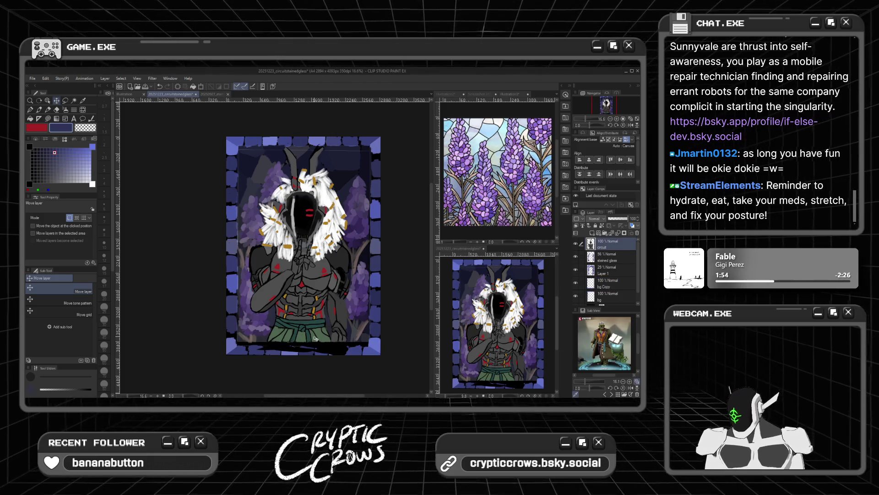
left_click(57, 110)
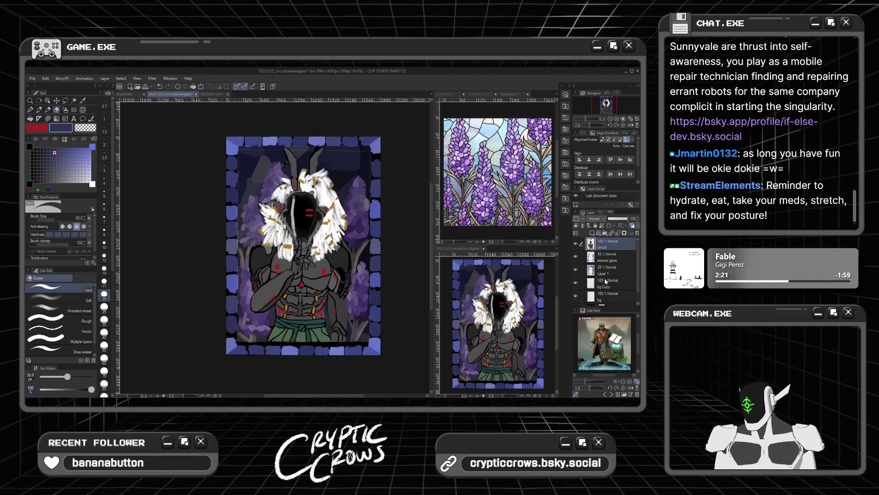
Select the stained glass, Layer 1 and circuit layers, shift them and scale them up slightly
left_click(608, 257)
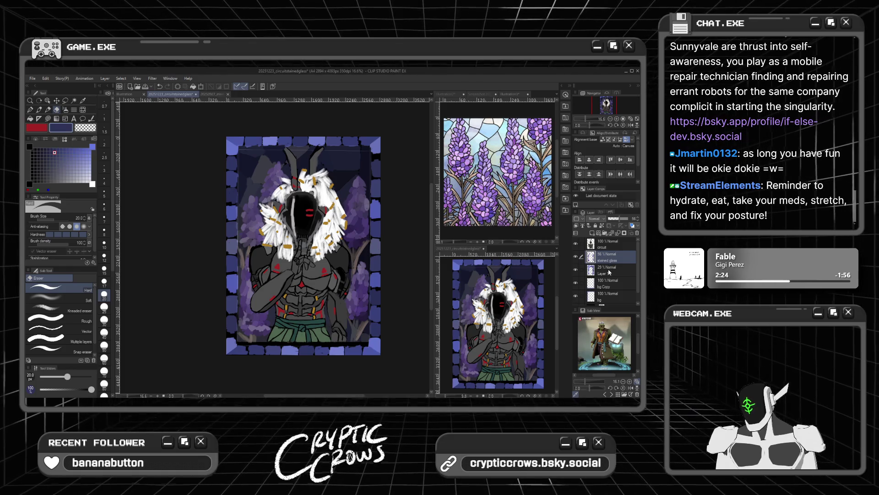
left_click(607, 270, "ctrl")
left_click(605, 247, "ctrl")
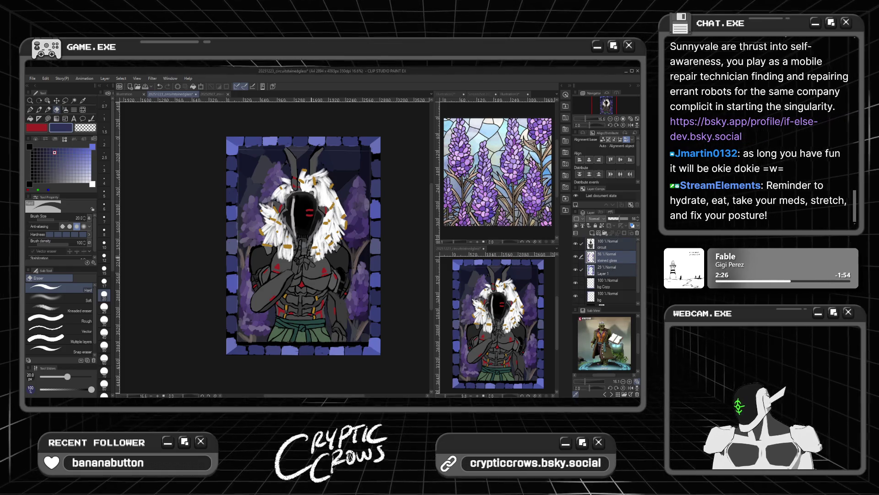
left_click(56, 101)
left_click_drag(253, 232, 262, 235)
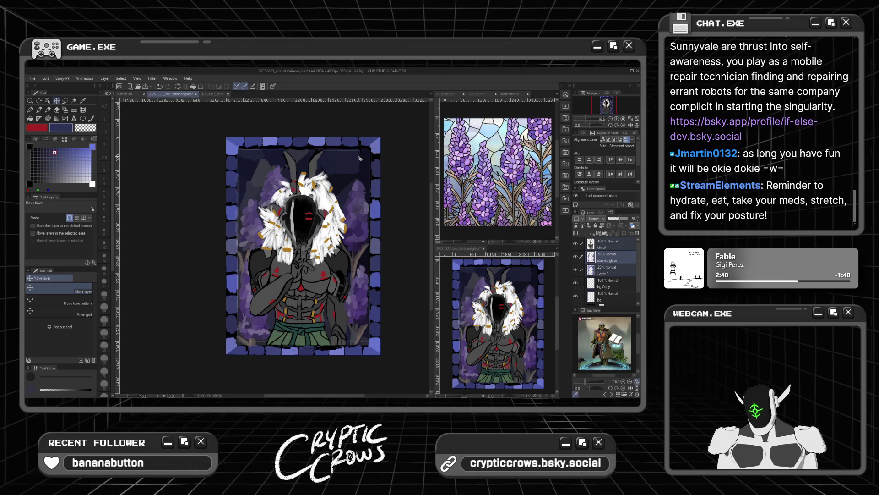
key("ctrl+t")
left_click_drag(371, 138, 374, 136)
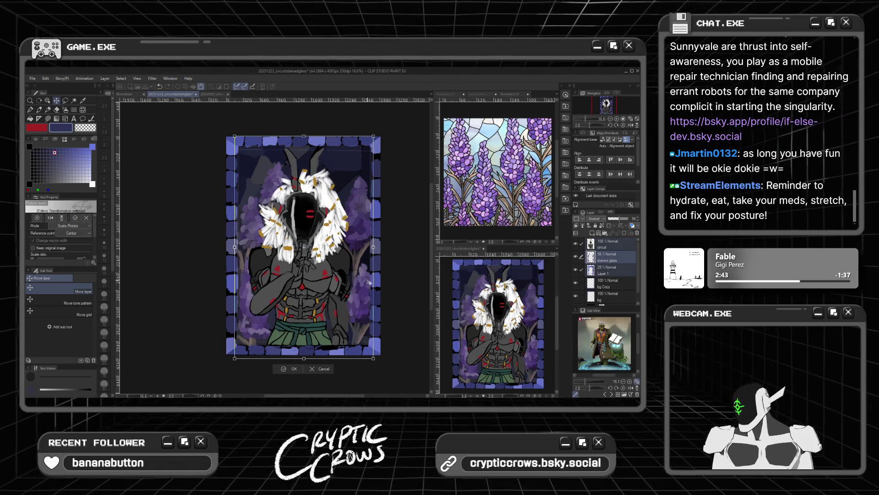
left_click(293, 372)
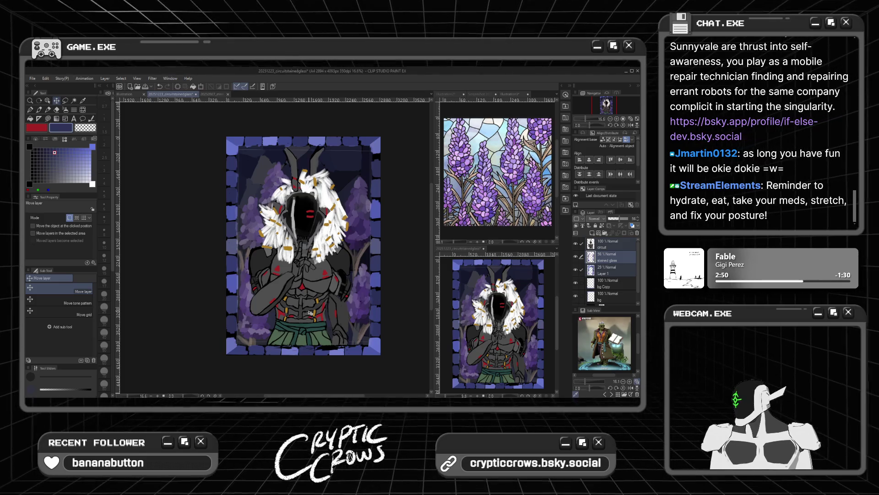
left_click(57, 110)
left_click_drag(57, 219, 88, 218)
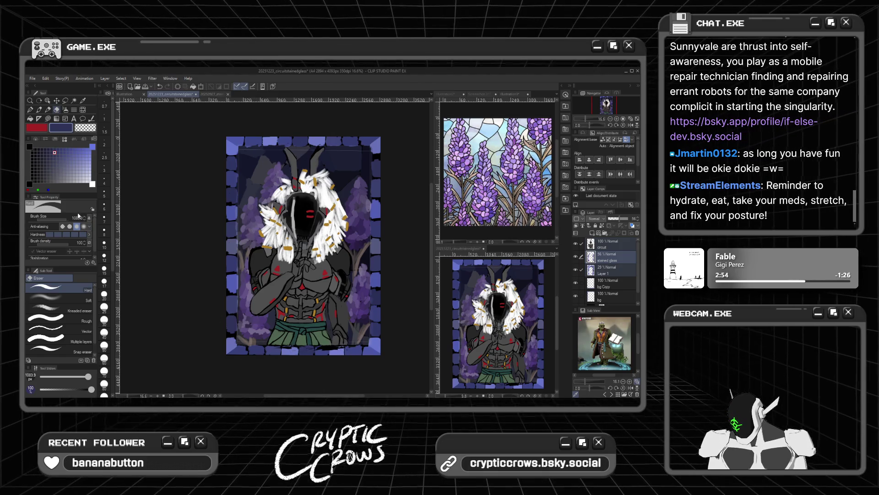
Set the eraser size to 62.2 and compare the artwork with the stained glass overlay toggled
left_click(55, 218)
left_click_drag(56, 219, 67, 219)
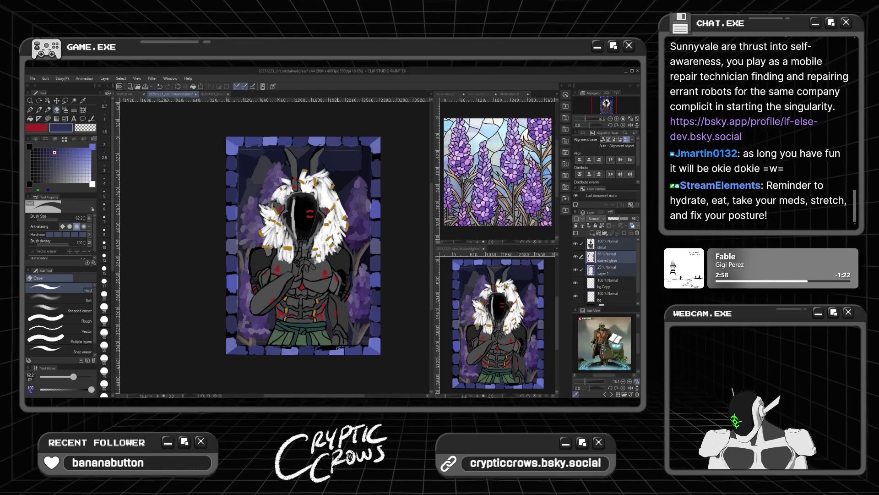
left_click(576, 257)
left_click(576, 257)
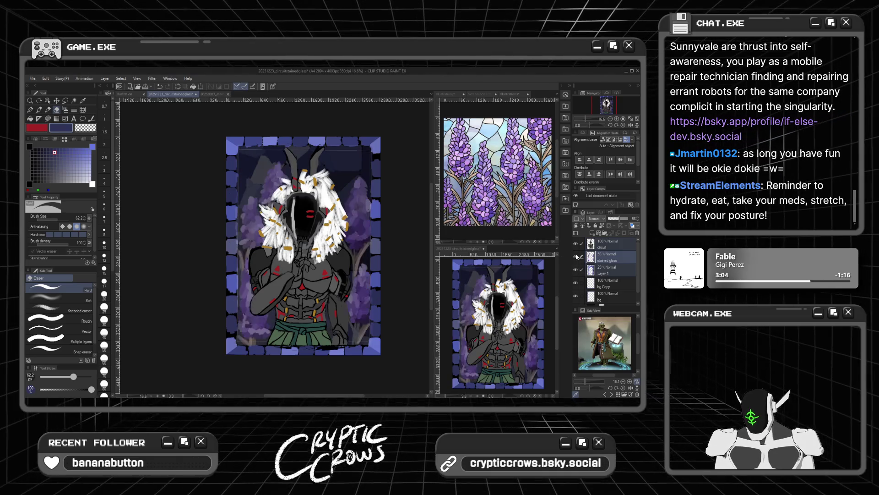
left_click(608, 250)
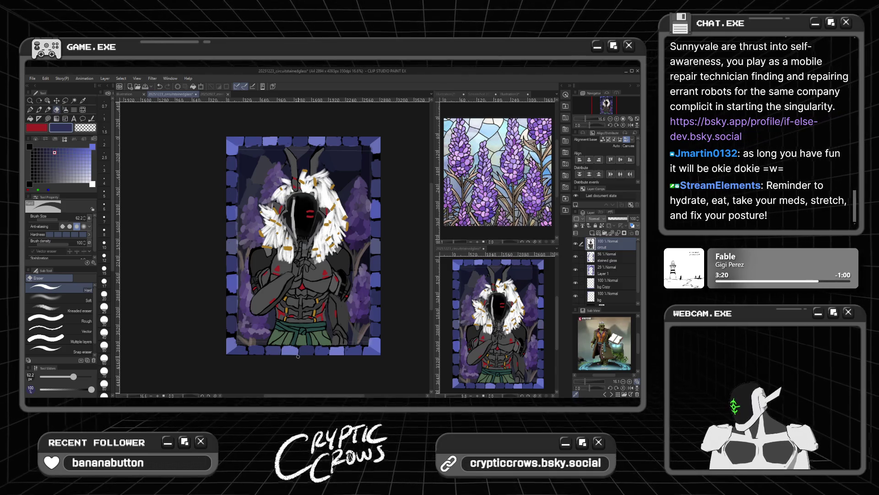
Check the bg Copy layer's tiles, then merge it down into the bg layer
left_click(575, 282)
left_click(575, 282)
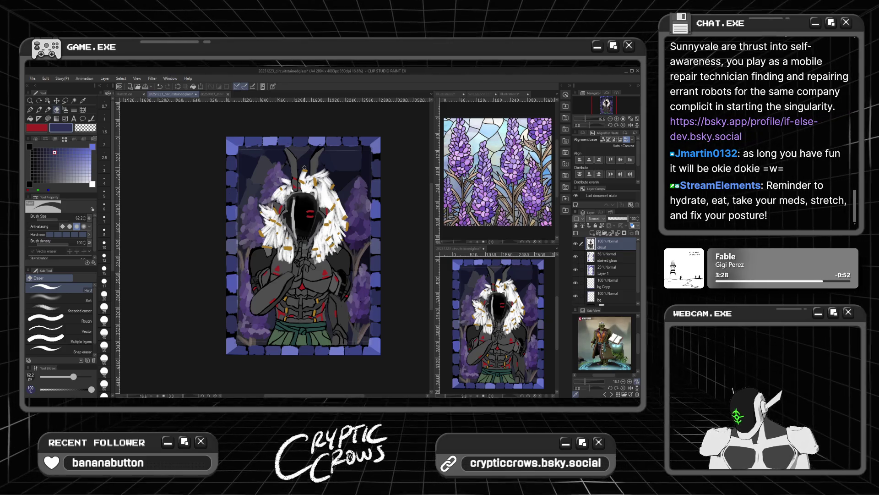
left_click(600, 287)
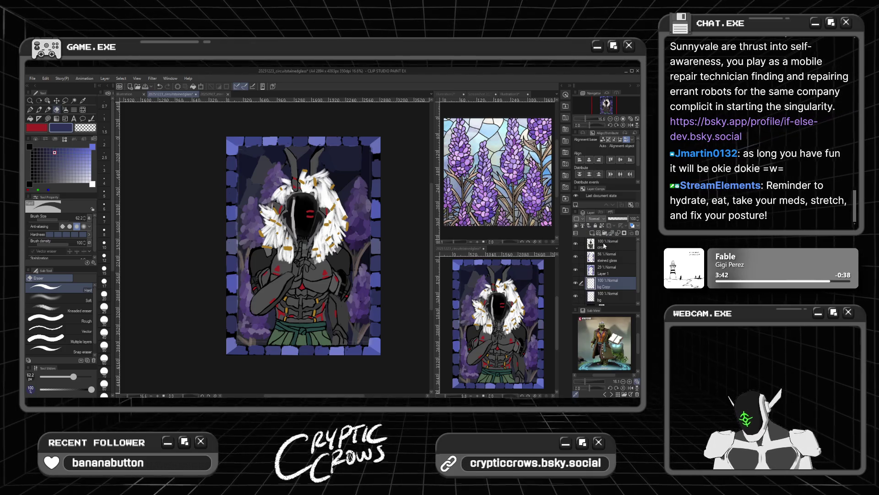
left_click(618, 233)
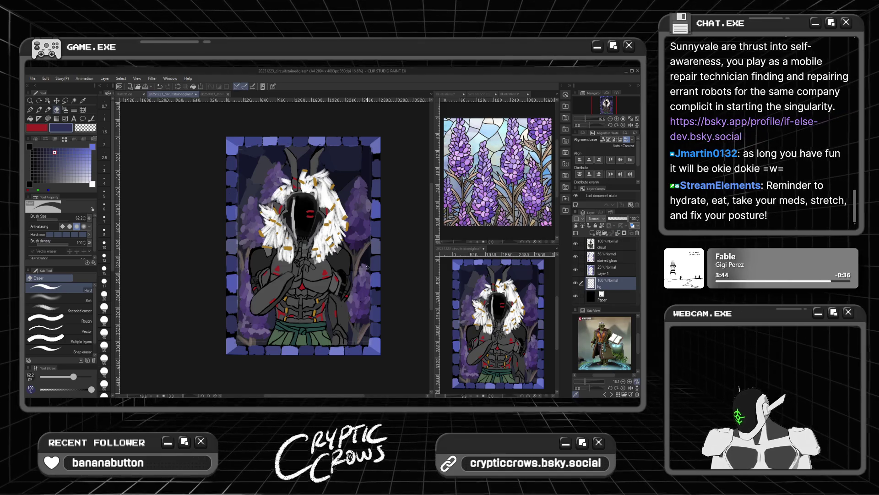